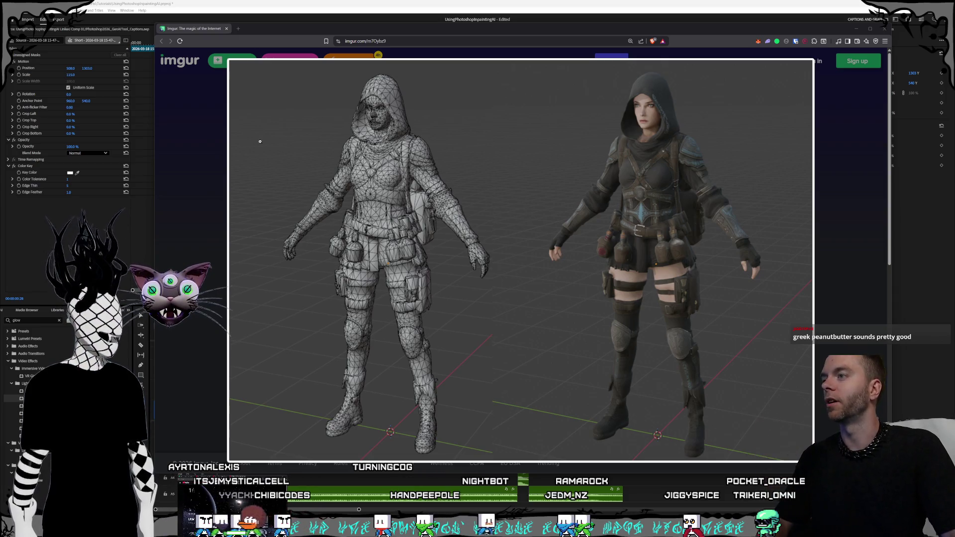
Step: Close the Imgur image of the wireframe and rendered hooded character to return to the edit
left_click(226, 29)
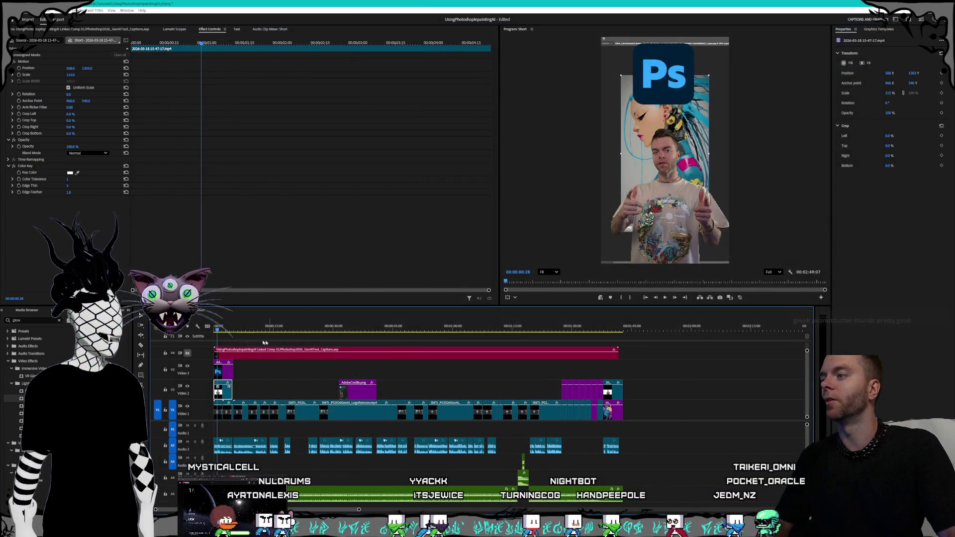
Step: Scrub the short from the AI-painted portrait to the cat artwork's Firefly Fill & Expand frame
left_click_drag(233, 332, 238, 329)
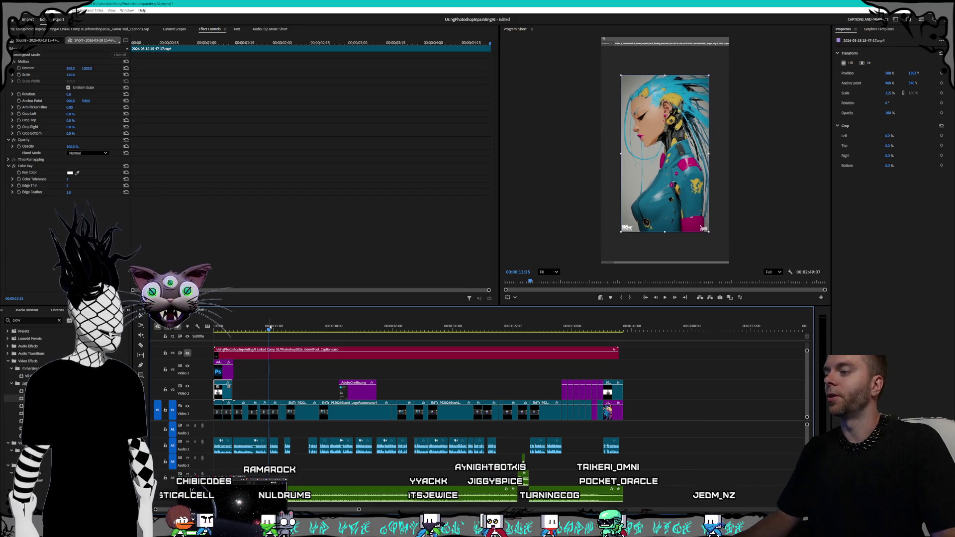
left_click(283, 326)
left_click_drag(283, 327, 289, 327)
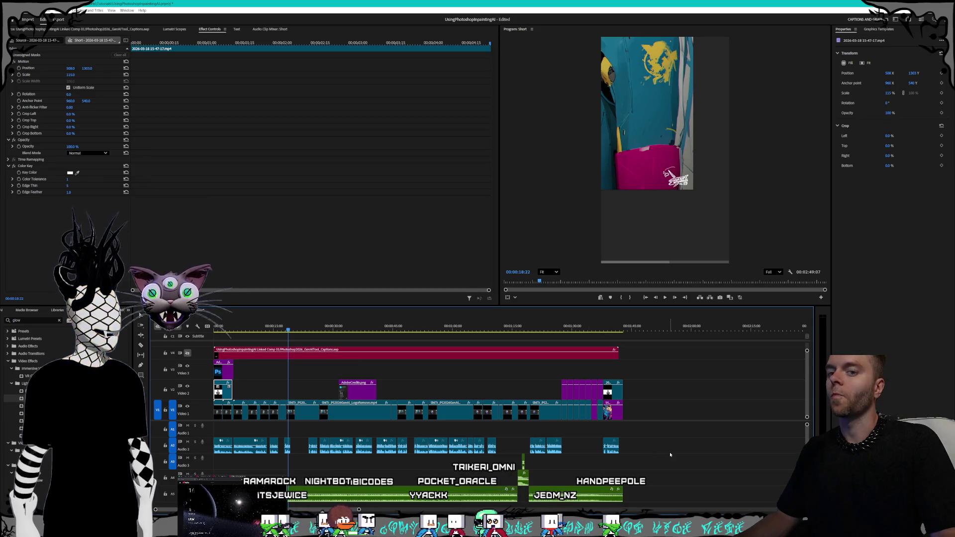
left_click(676, 178)
left_click(313, 326)
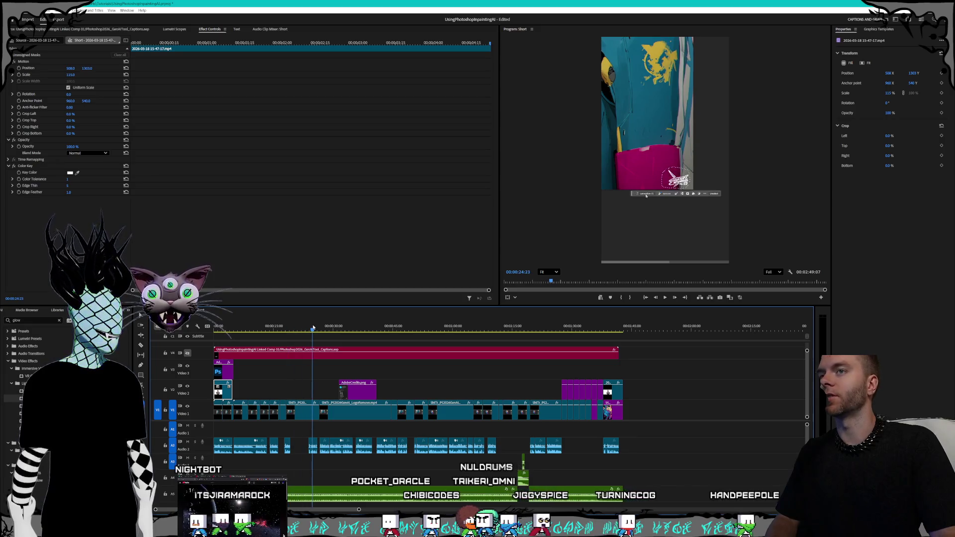
left_click(362, 327)
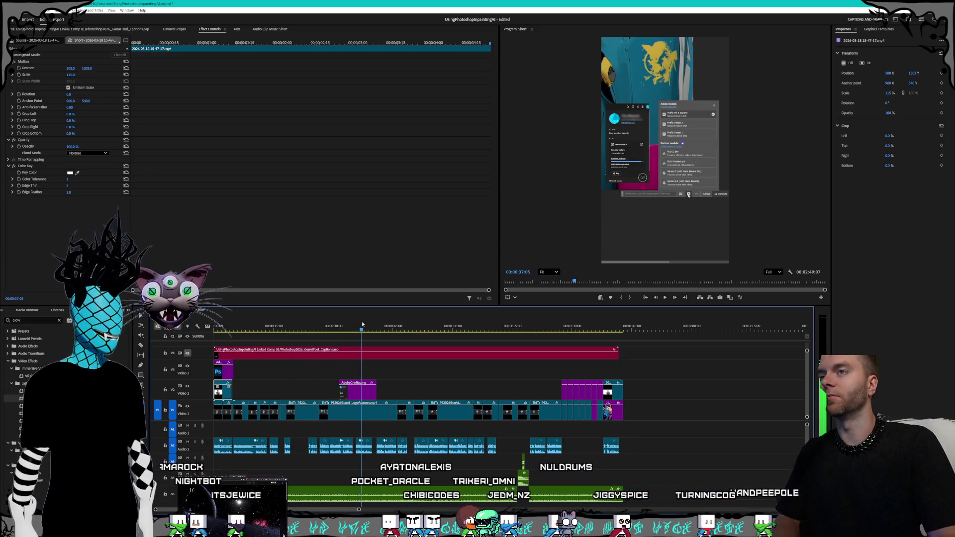
left_click_drag(362, 323, 434, 324)
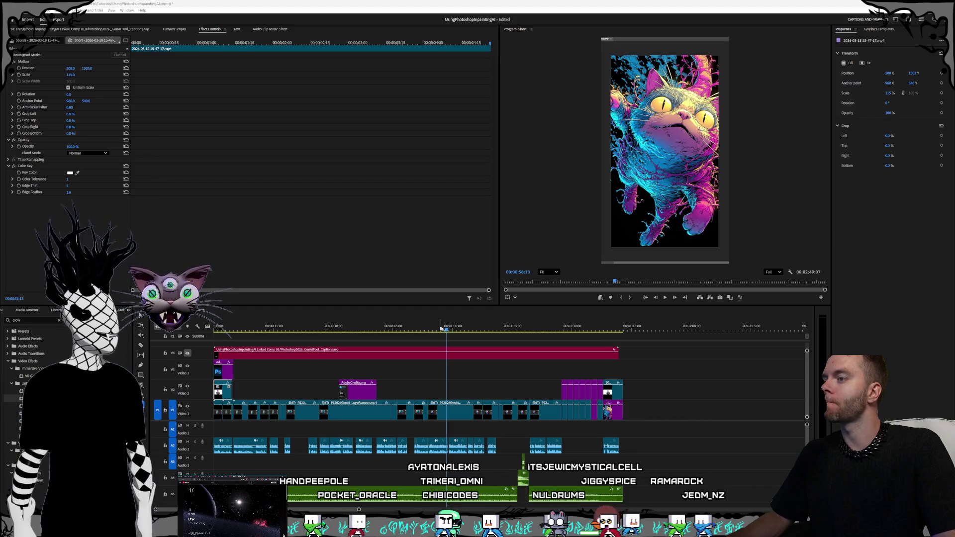
left_click_drag(547, 332, 566, 332)
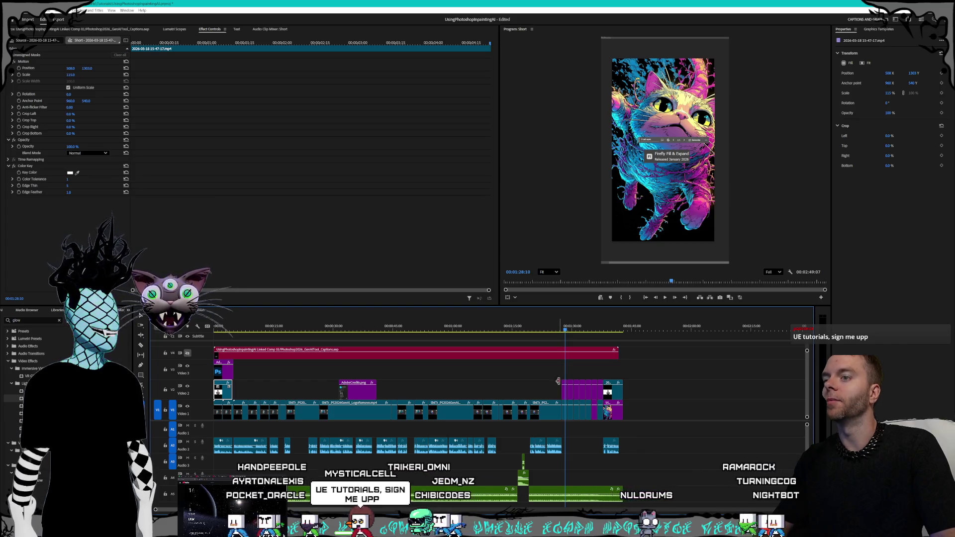
left_click(562, 330)
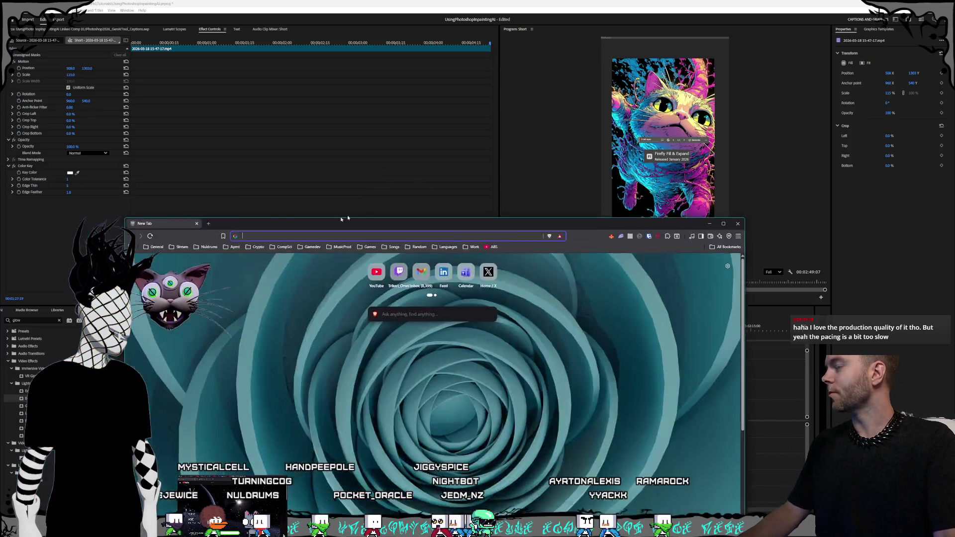
mouse_move(347, 215)
left_mouse_down()
mouse_move(436, 114)
mouse_move(403, 93)
left_mouse_up()
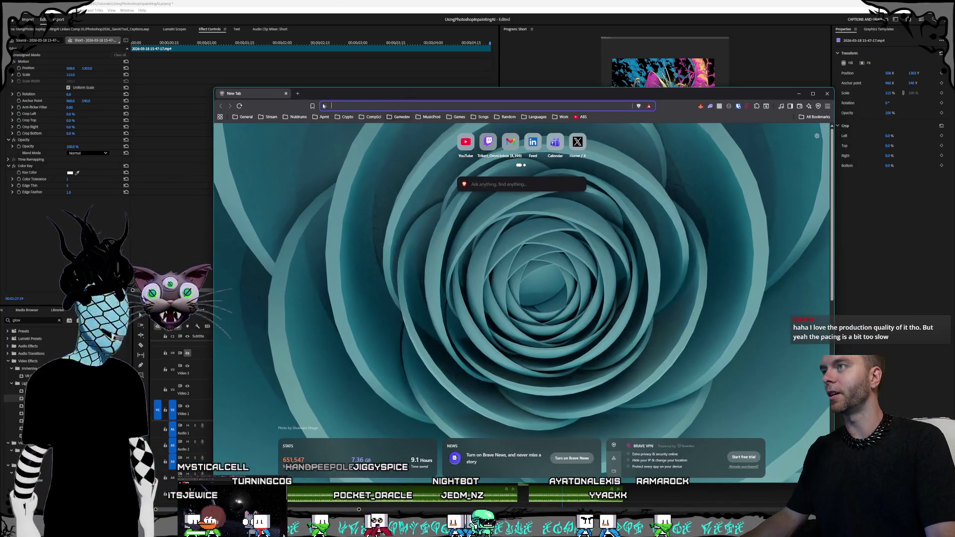
Step: Load the creator's Instagram profile from the address bar suggestion
type("drumboii")
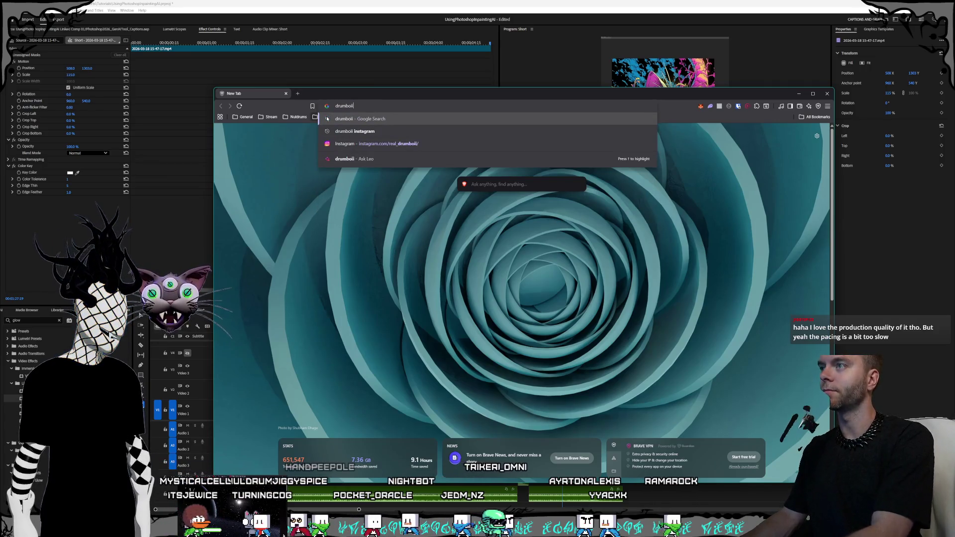
key("Down")
key("Down")
key("Return")
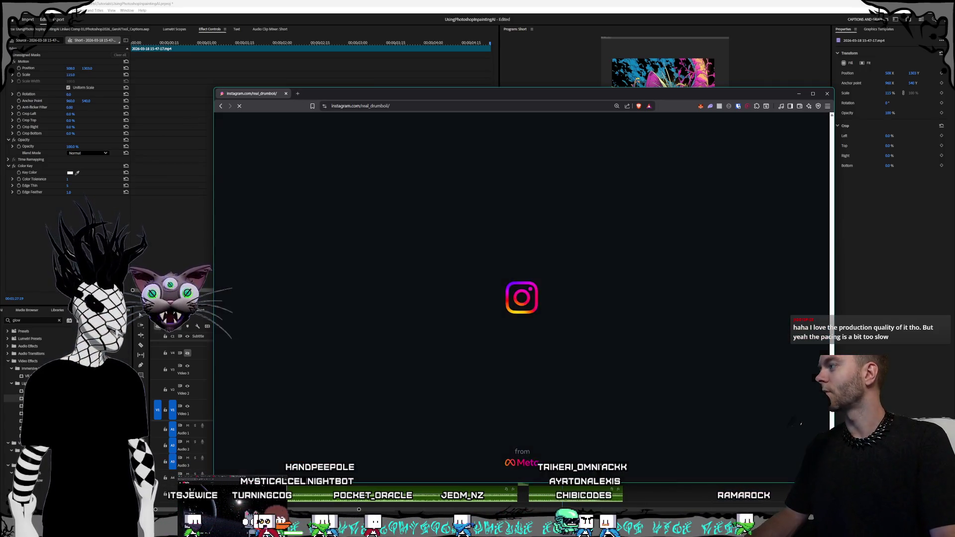
Step: Open the creator's 'done' GAMEBOII Blender reel and unmute it
left_click_drag(386, 97, 381, 48)
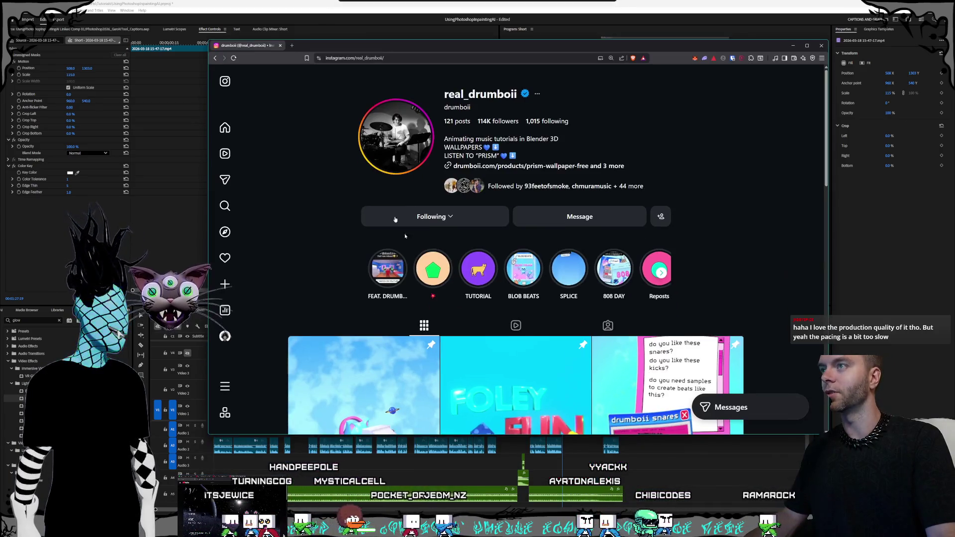
scroll(531, 249, "down", 10)
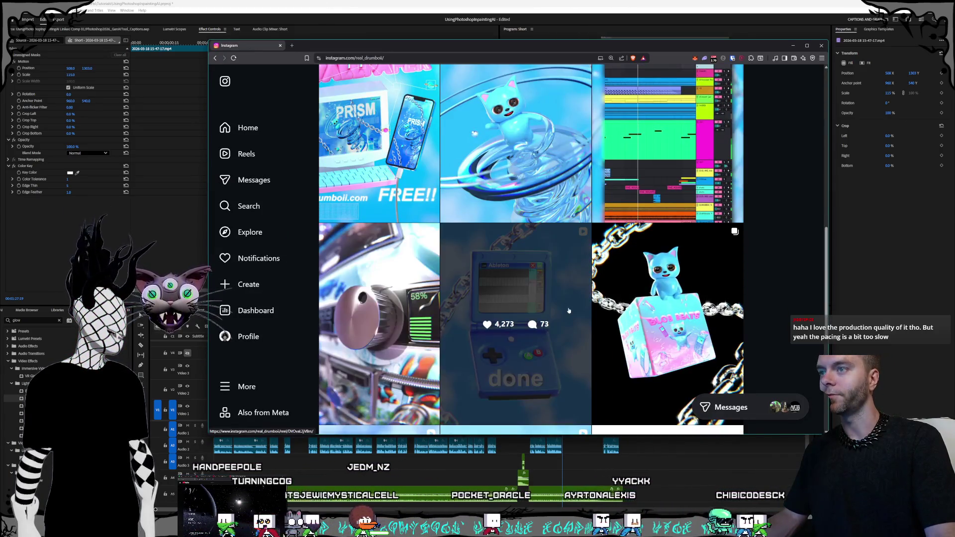
scroll(537, 222, "down", 3)
left_click(534, 237)
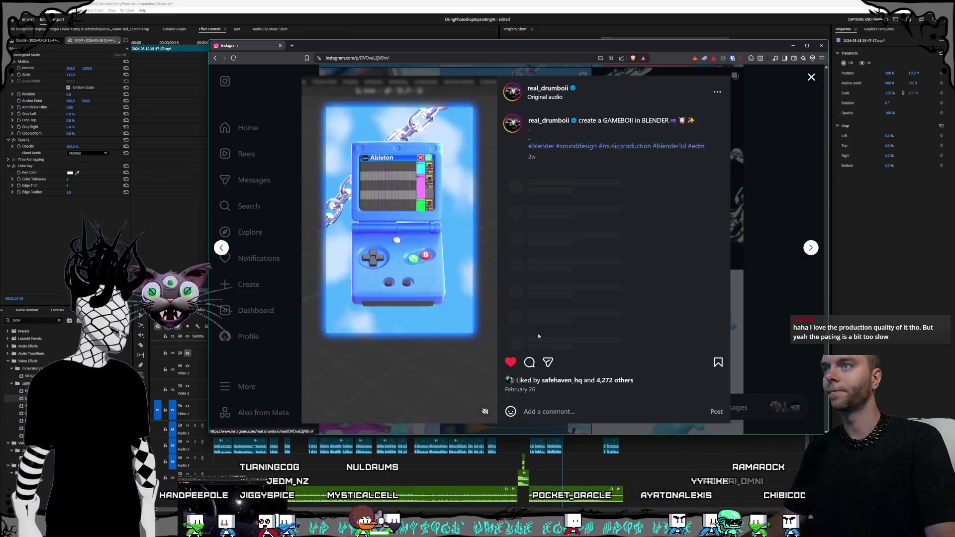
left_click(485, 413)
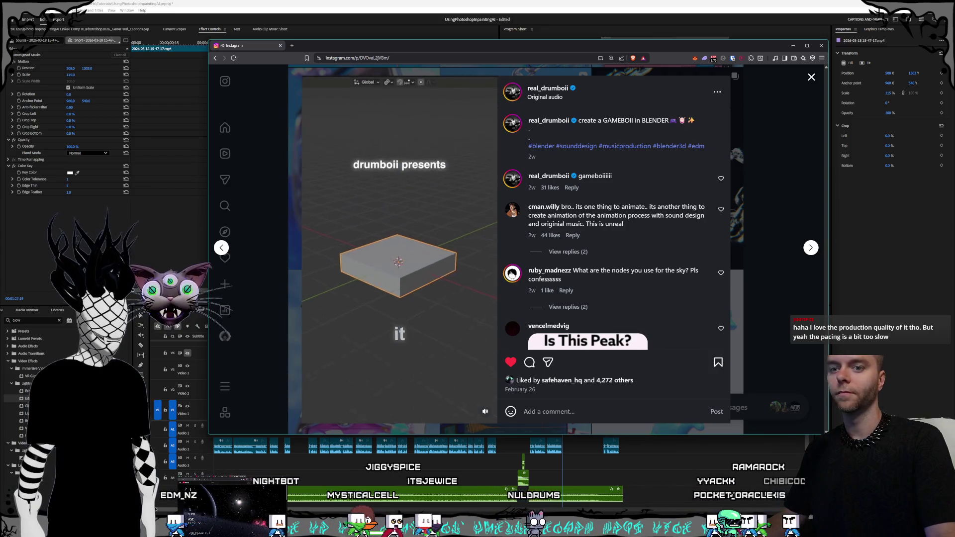
key("super+i")
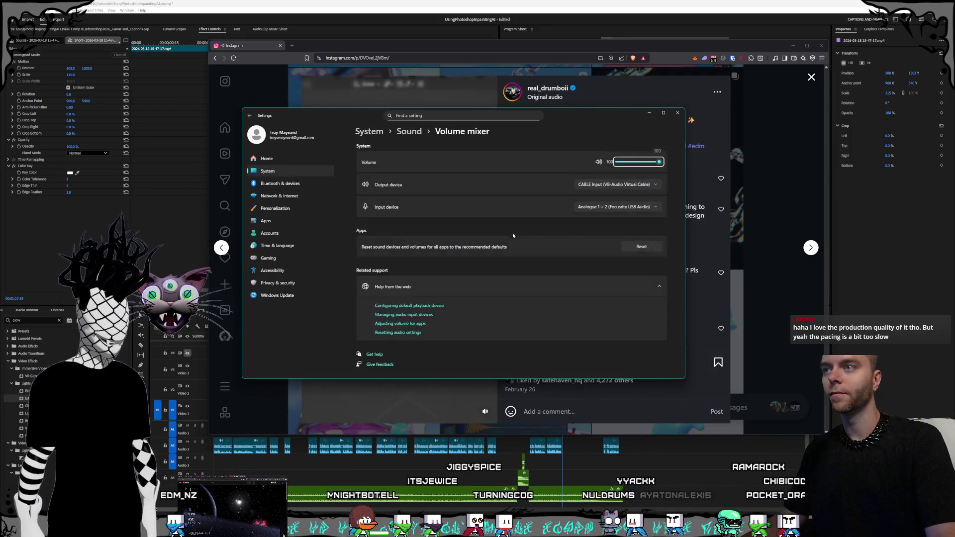
Step: Lower the Brave Browser slider slightly in the volume mixer and close Settings
left_click_drag(628, 330, 627, 330)
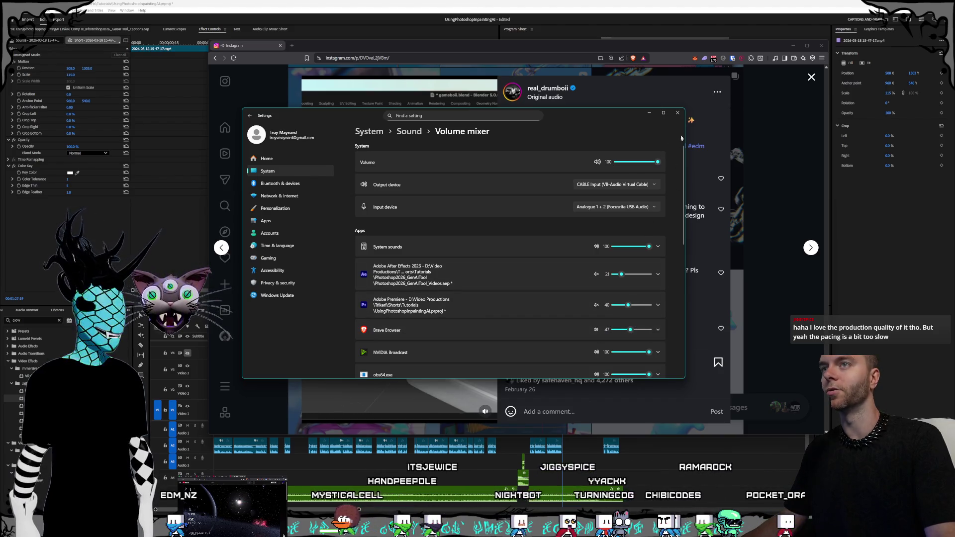
left_click(677, 112)
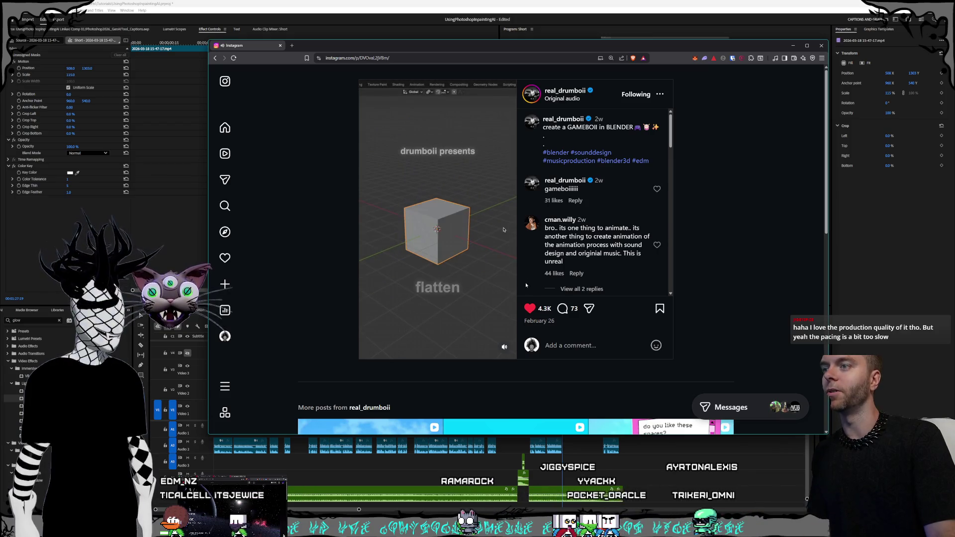
Step: Enlarge the browser window, return to the creator's profile, and open the CUTE ARP post
left_click_drag(826, 433, 864, 490)
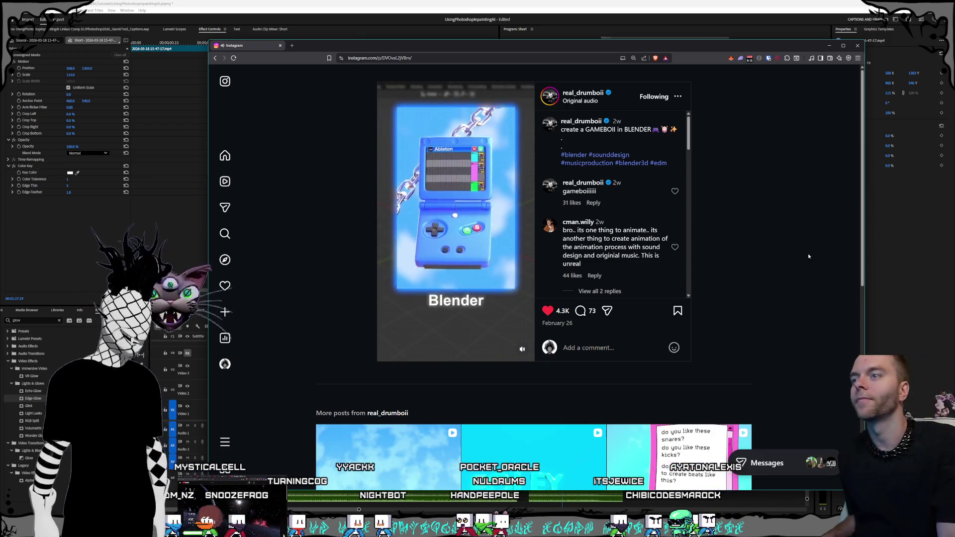
left_click(215, 58)
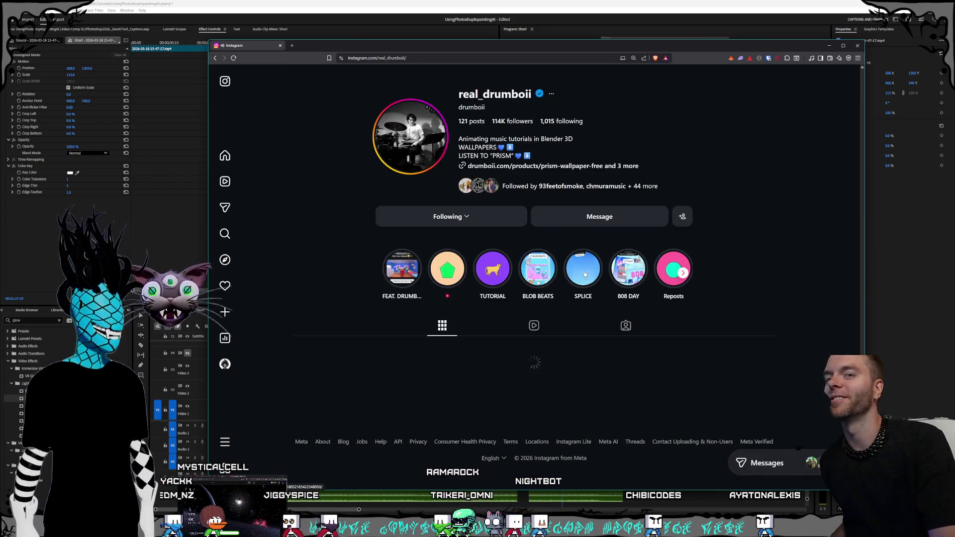
scroll(584, 241, "down", 10)
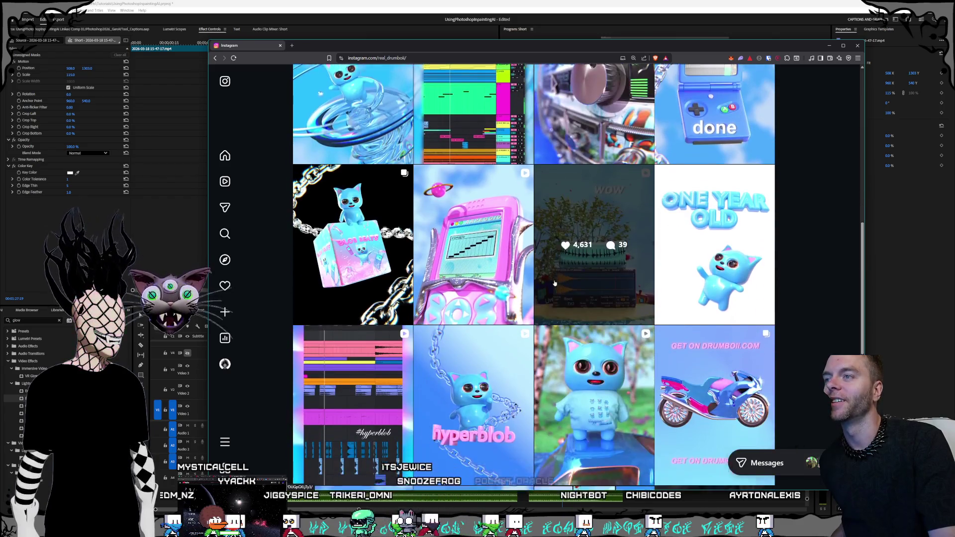
scroll(554, 282, "down", 2)
left_click(555, 282)
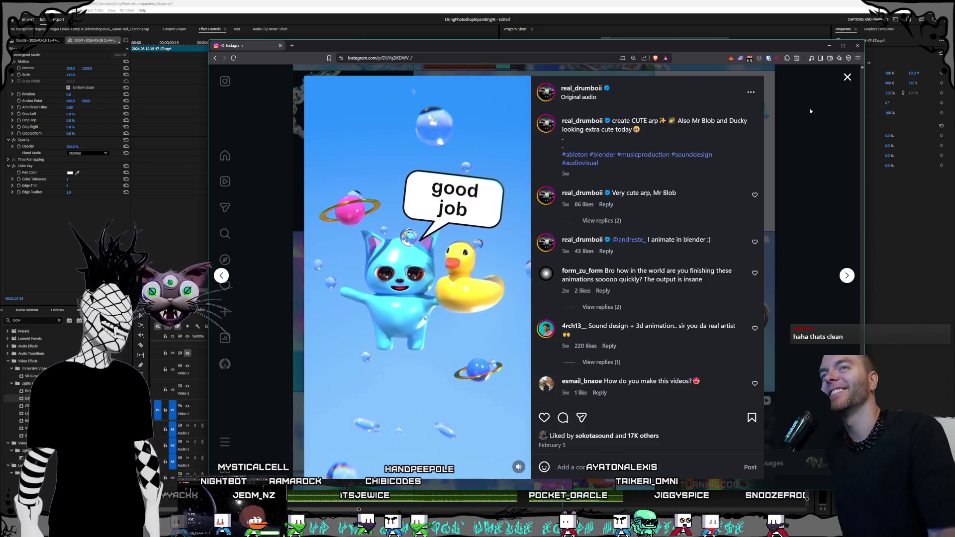
Step: Close the CUTE ARP post and open the bird rack post (5,525 likes) from the grid
left_click(847, 77)
scroll(645, 206, "down", 8)
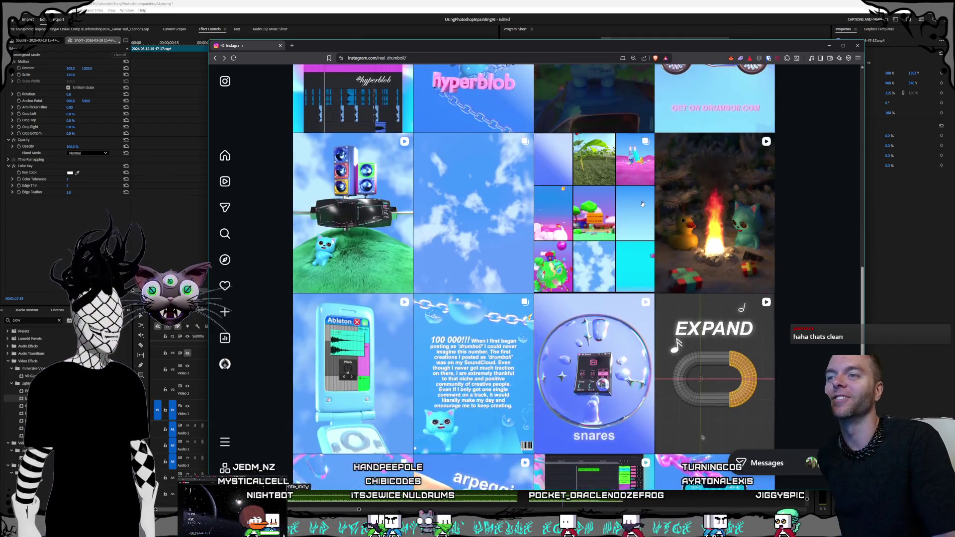
scroll(642, 203, "down", 1)
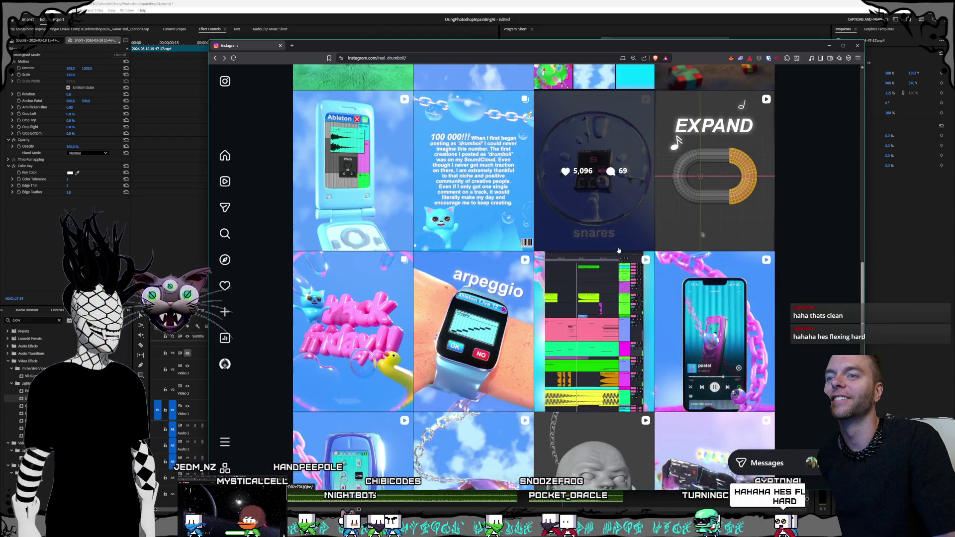
scroll(687, 367, "down", 5)
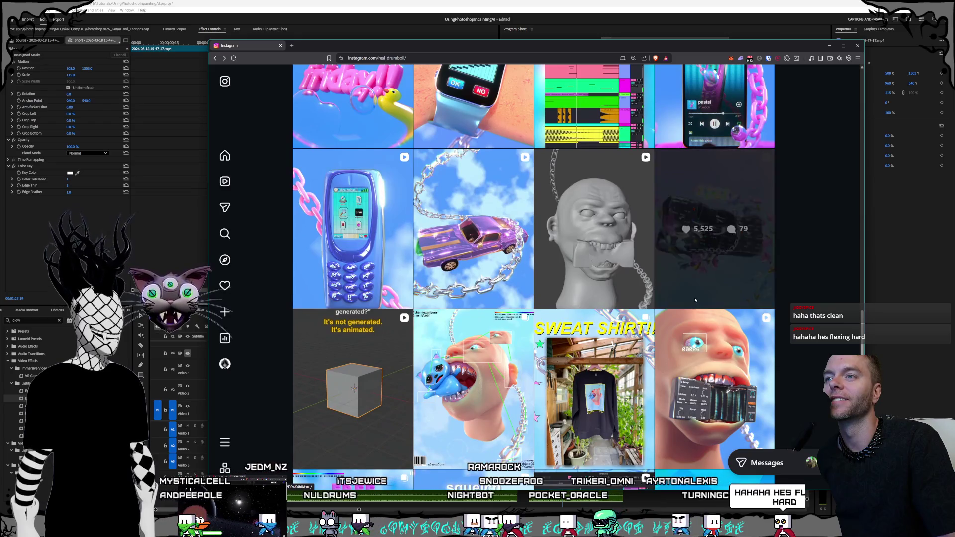
left_click(695, 300)
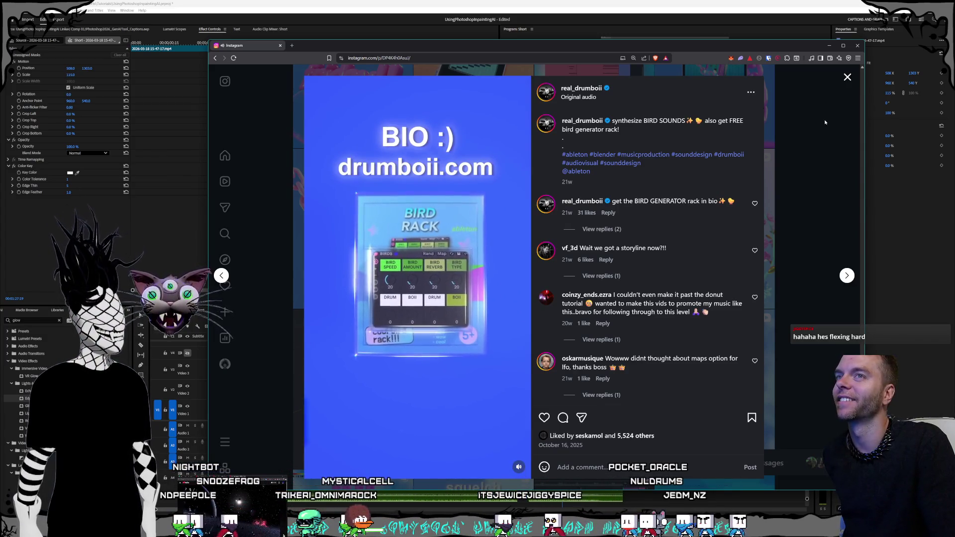
left_click(847, 79)
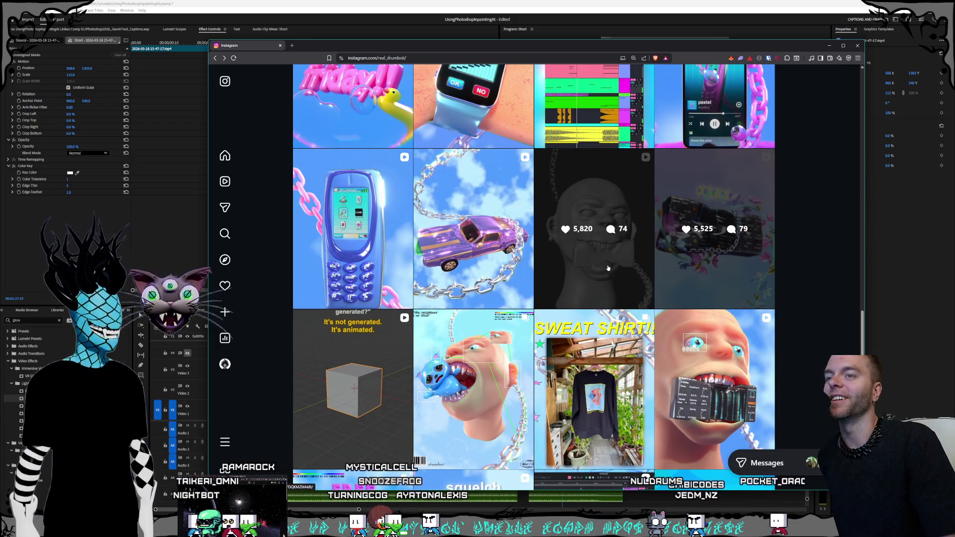
Step: Scroll down the profile grid and open the squelch washing-machine reel
scroll(608, 268, "down", 1)
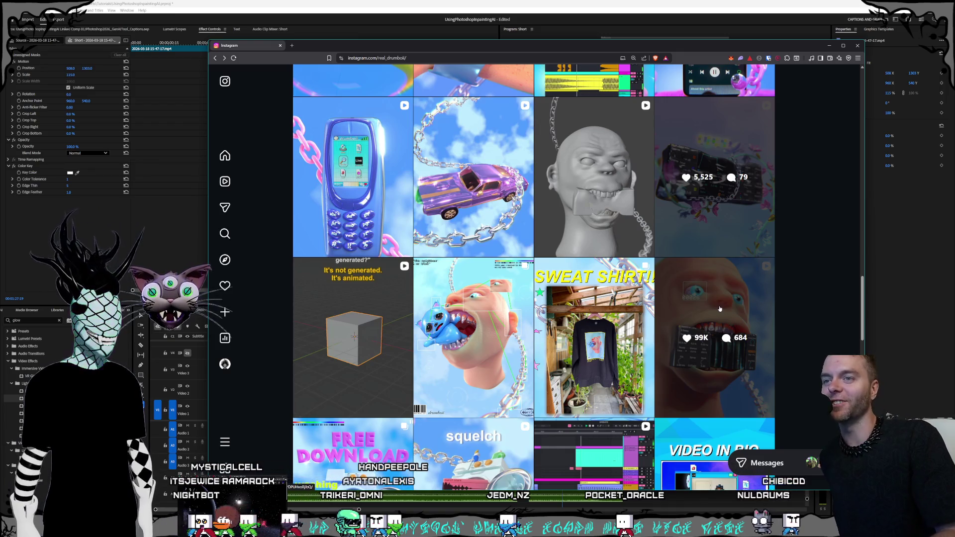
scroll(474, 205, "down", 2)
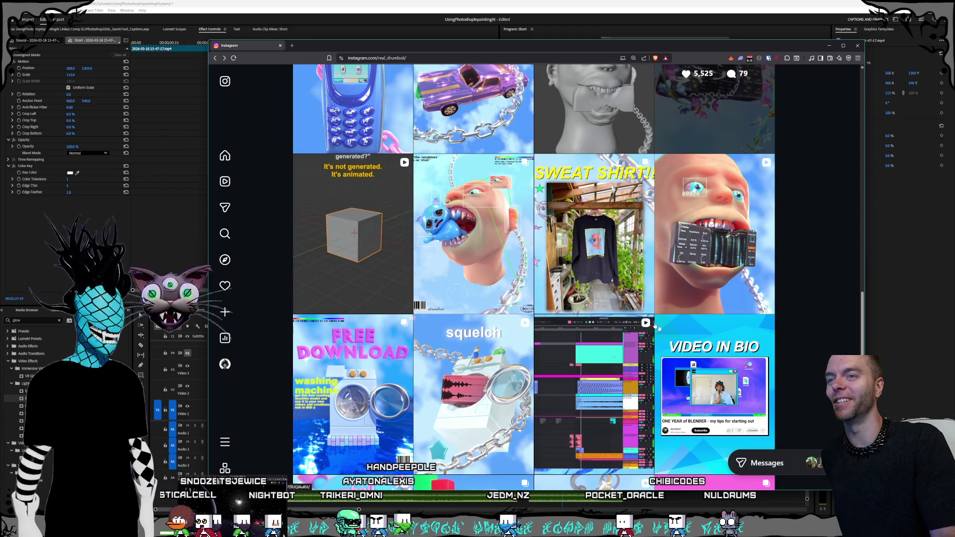
scroll(553, 292, "down", 2)
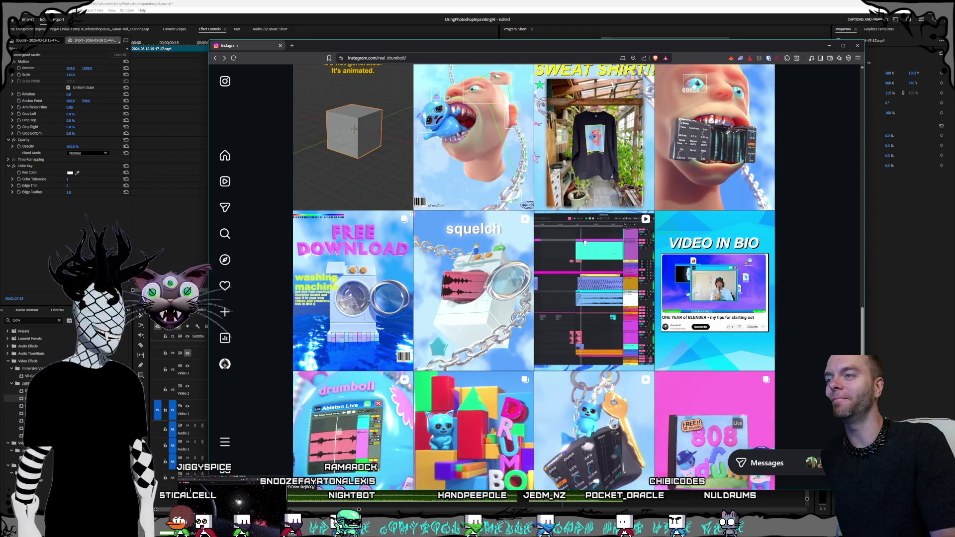
left_click(474, 248)
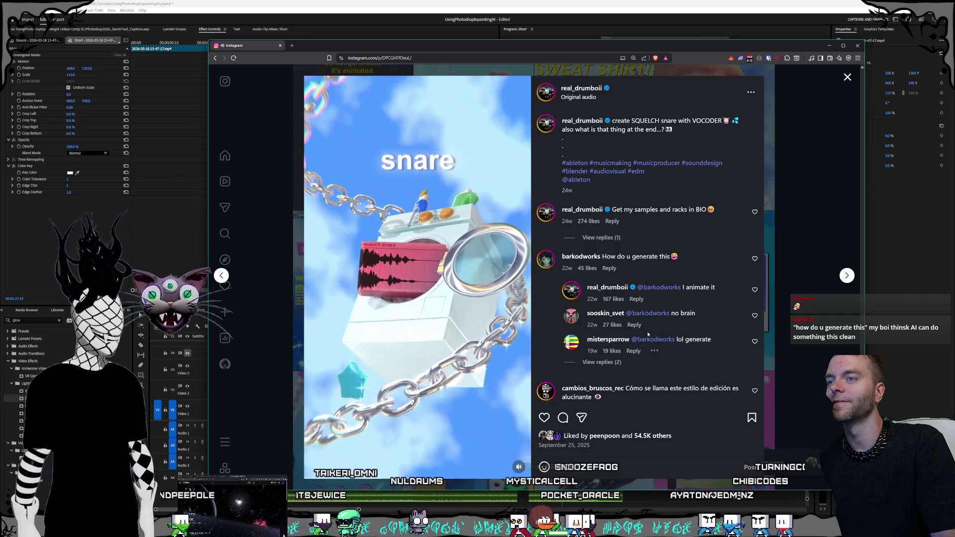
Step: Expand the replies under the 'How do u generate this' comment and scroll through them
left_click(601, 362)
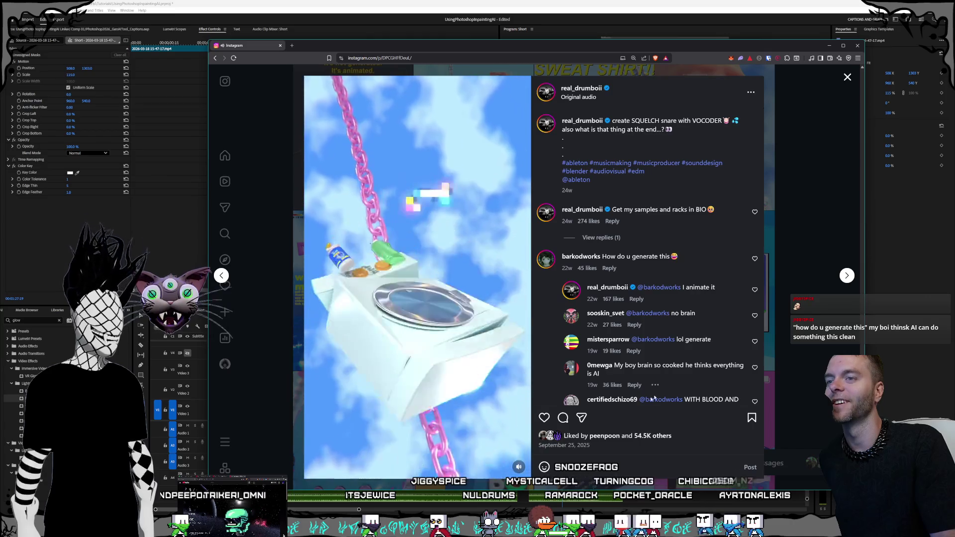
scroll(647, 297, "down", 1)
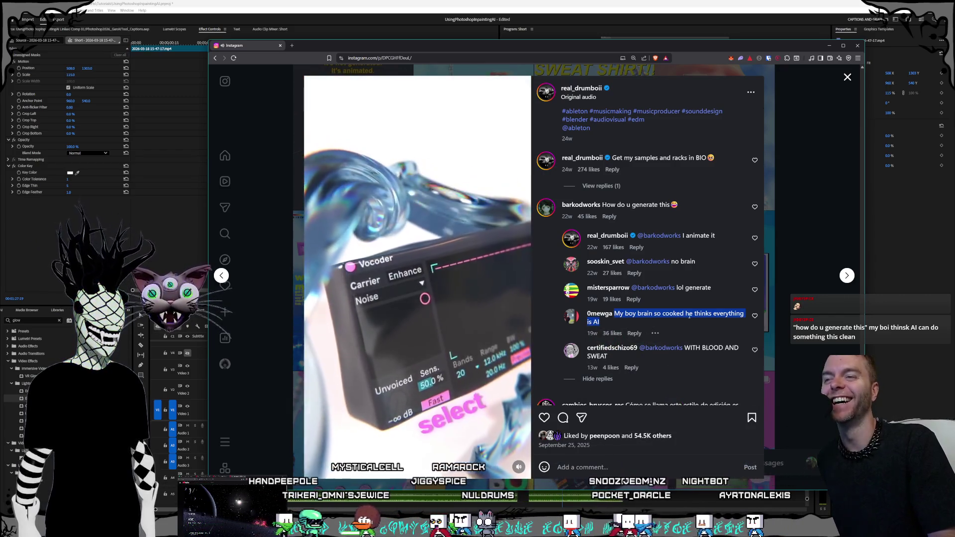
scroll(691, 313, "down", 1)
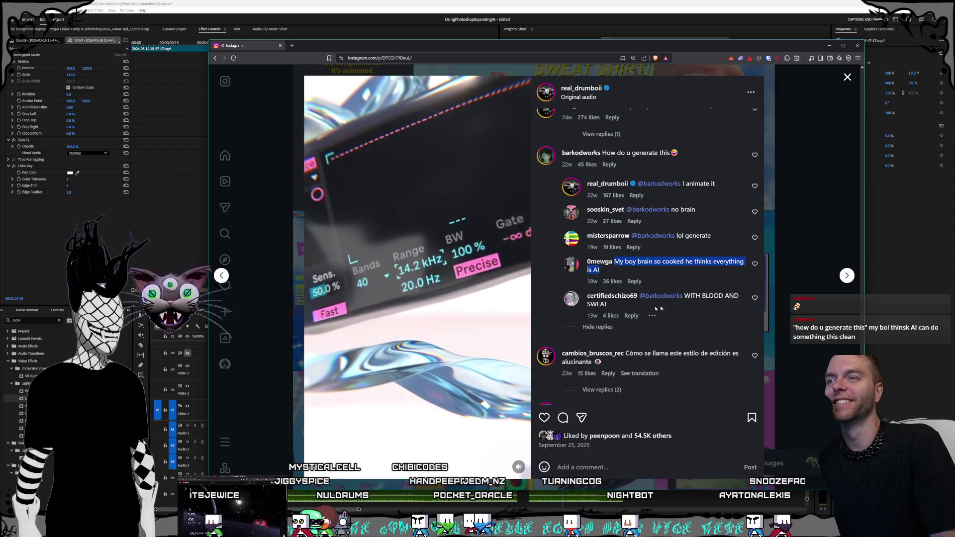
scroll(657, 269, "down", 1)
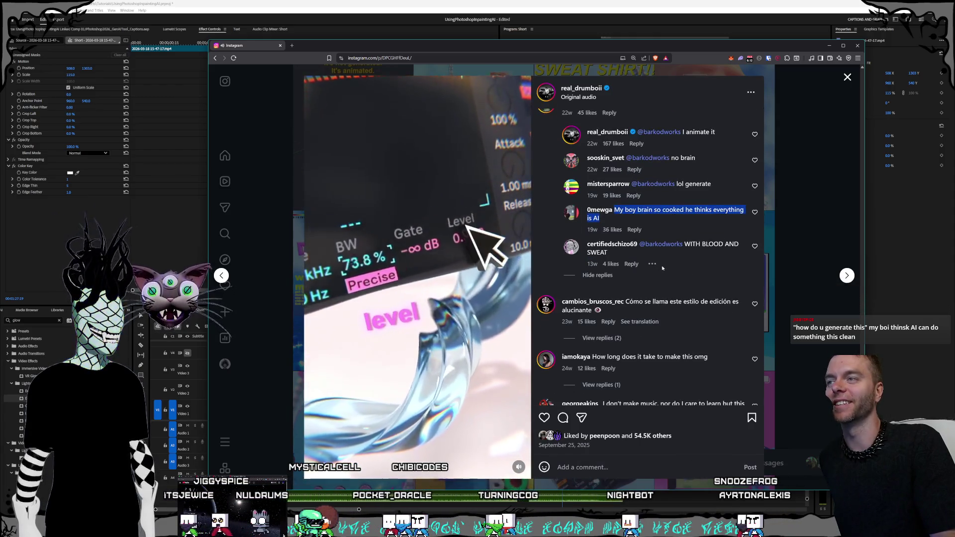
scroll(661, 251, "down", 1)
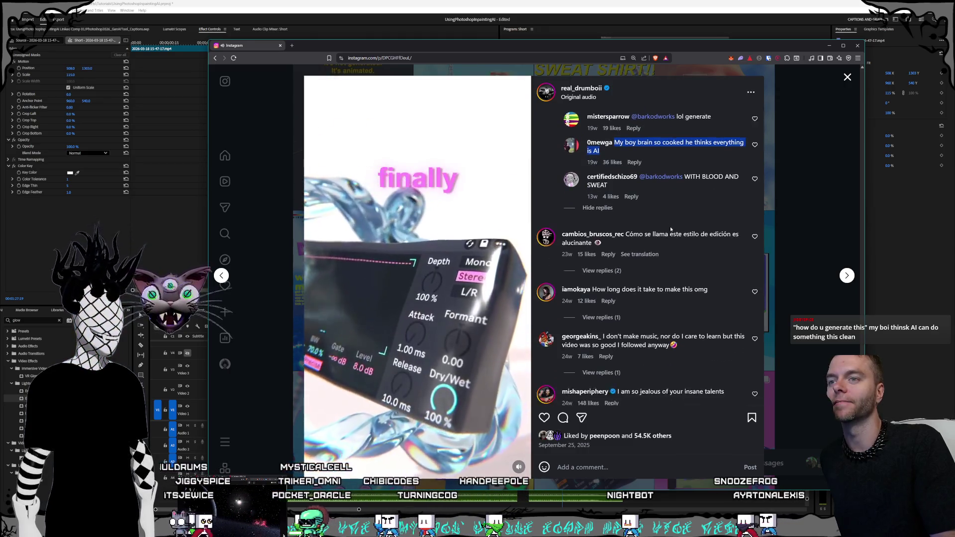
scroll(670, 226, "down", 1)
Step: Show the creator's reply to the how-long comment, then close the squelch reel
left_click(601, 281)
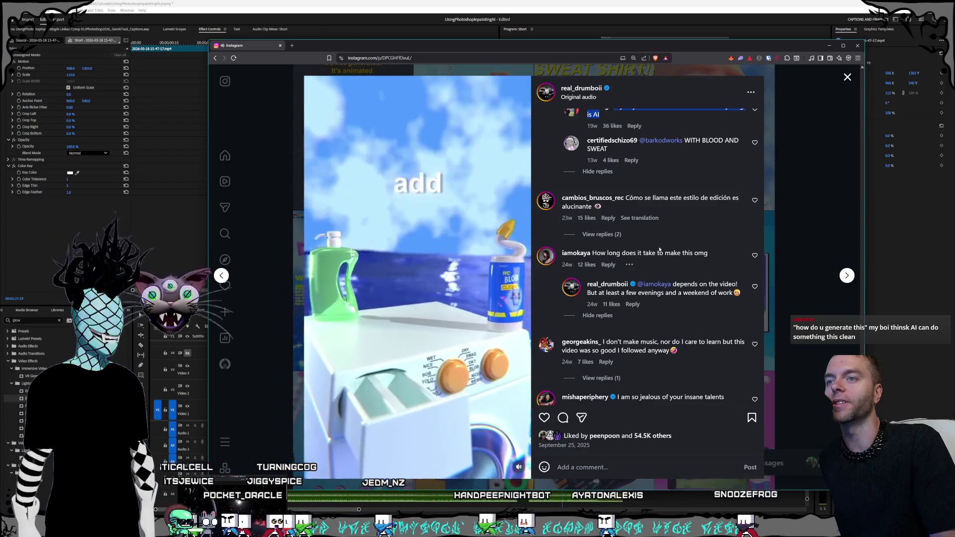
scroll(665, 253, "down", 1)
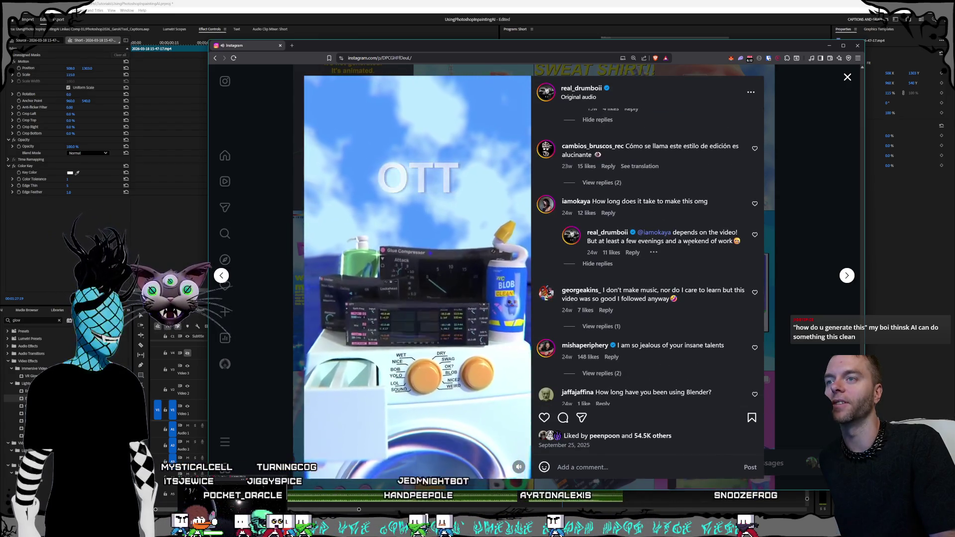
scroll(673, 249, "down", 1)
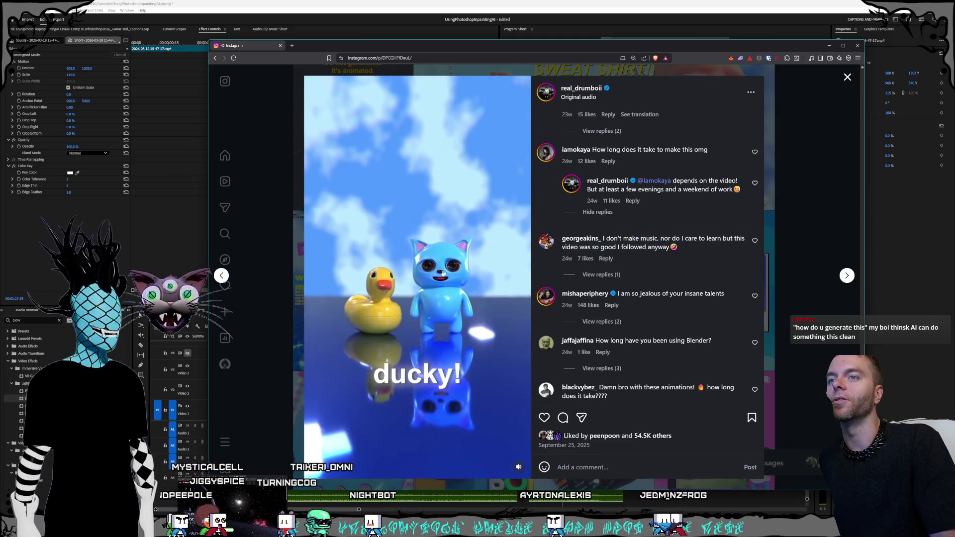
triple_click(627, 240)
left_click(637, 243)
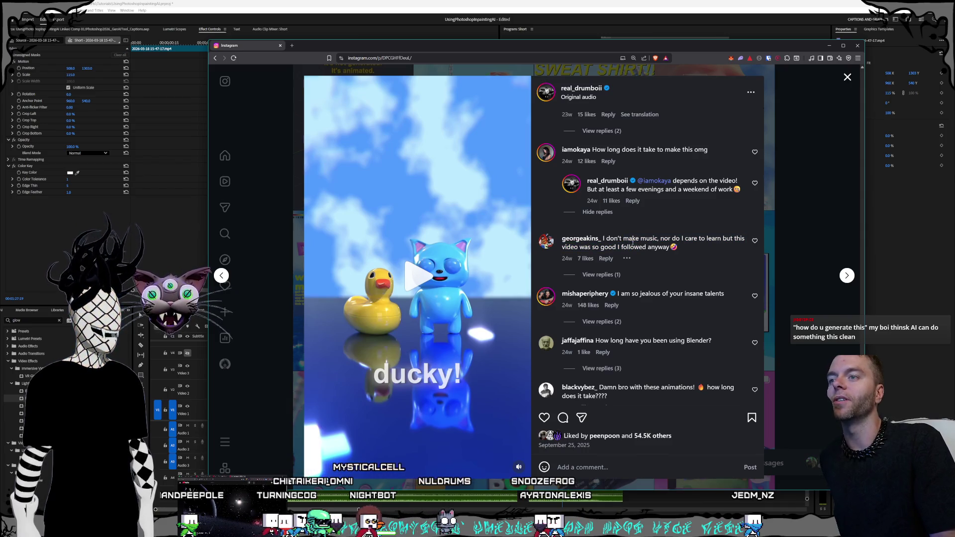
left_click(805, 243)
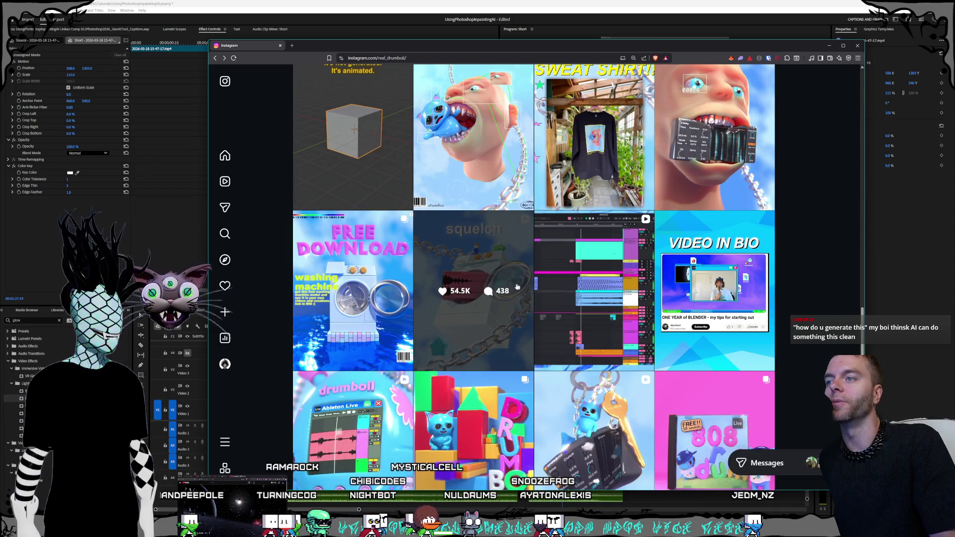
Step: Scroll up to the creator's bio and story highlights, then switch back to Premiere Pro
scroll(521, 366, "down", 2)
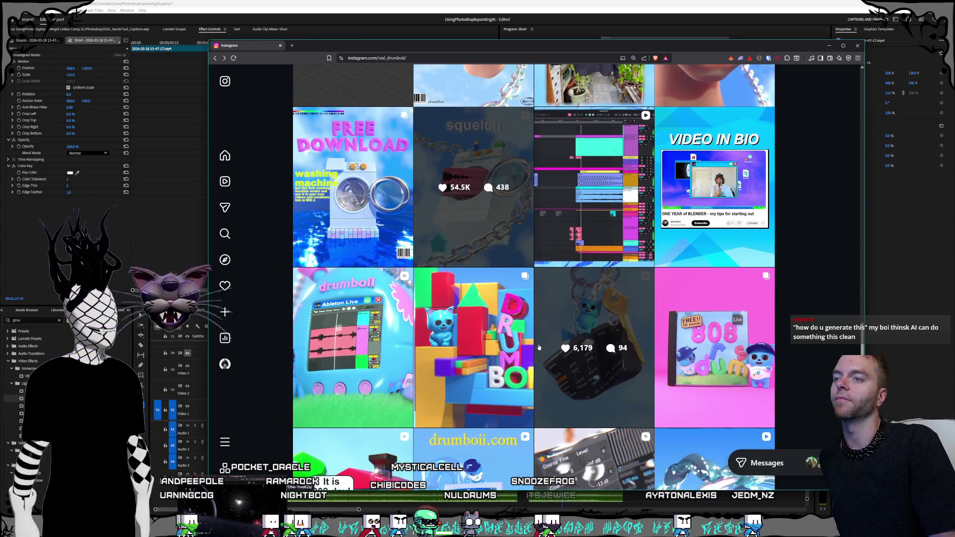
scroll(515, 353, "up", 2)
scroll(515, 349, "up", 8)
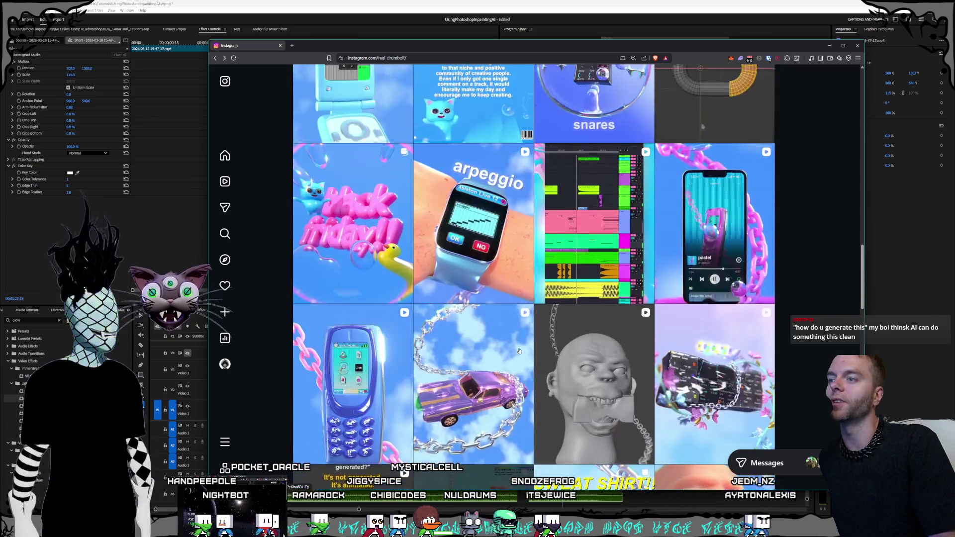
scroll(472, 348, "down", 3)
scroll(378, 343, "up", 4)
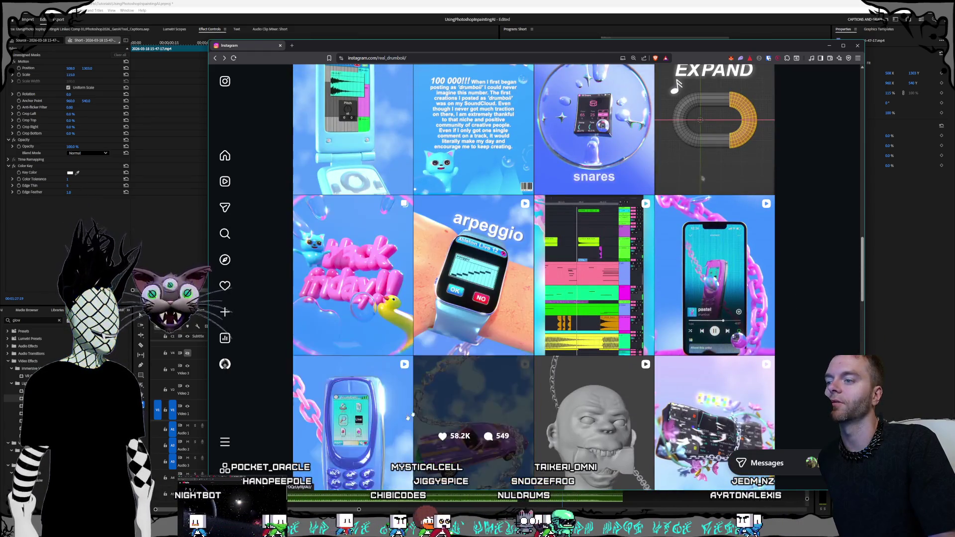
scroll(454, 363, "up", 5)
scroll(454, 363, "up", 15)
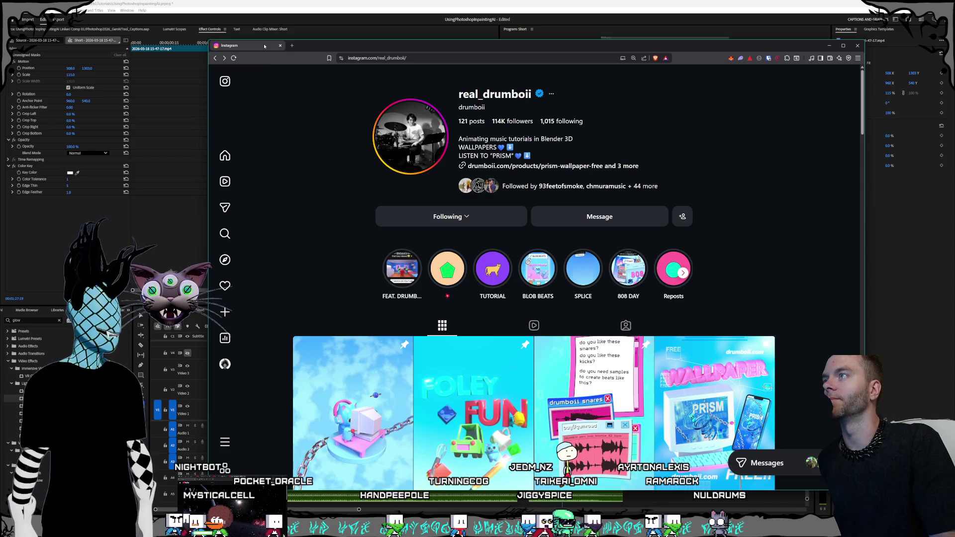
key("alt+Tab")
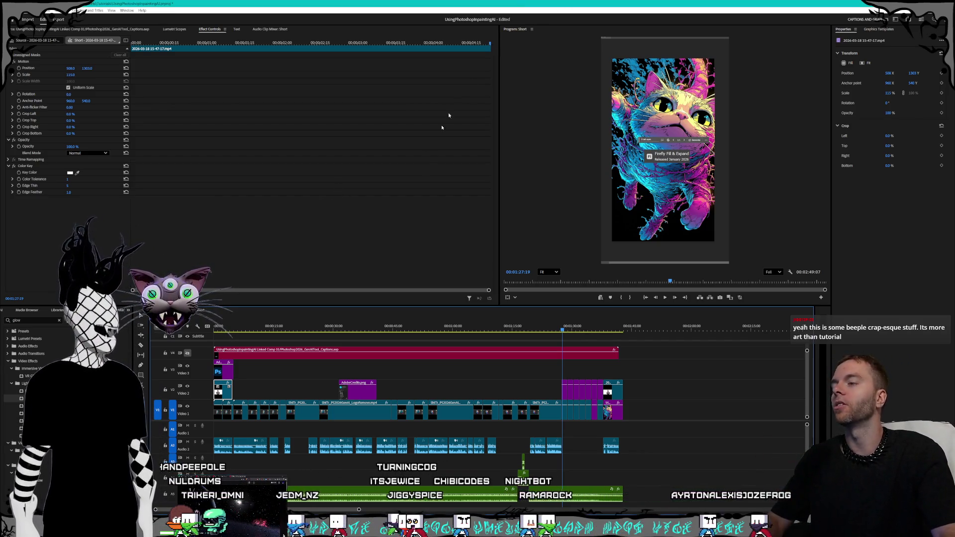
Step: Hide the Video 2 and Video 3 overlay tracks and park on the Firefly model-list frame
left_click(628, 428)
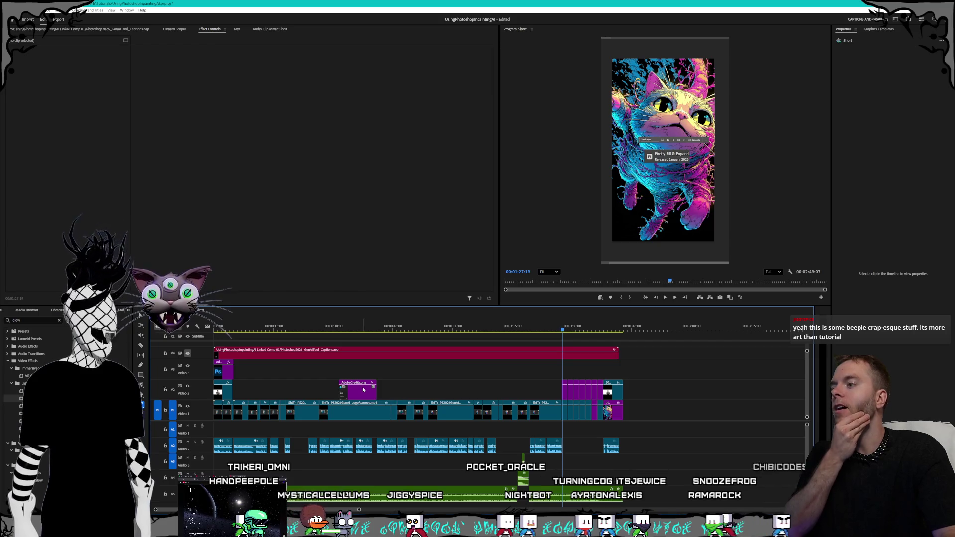
mouse_move(383, 330)
left_mouse_down()
mouse_move(345, 330)
mouse_move(565, 338)
left_mouse_up()
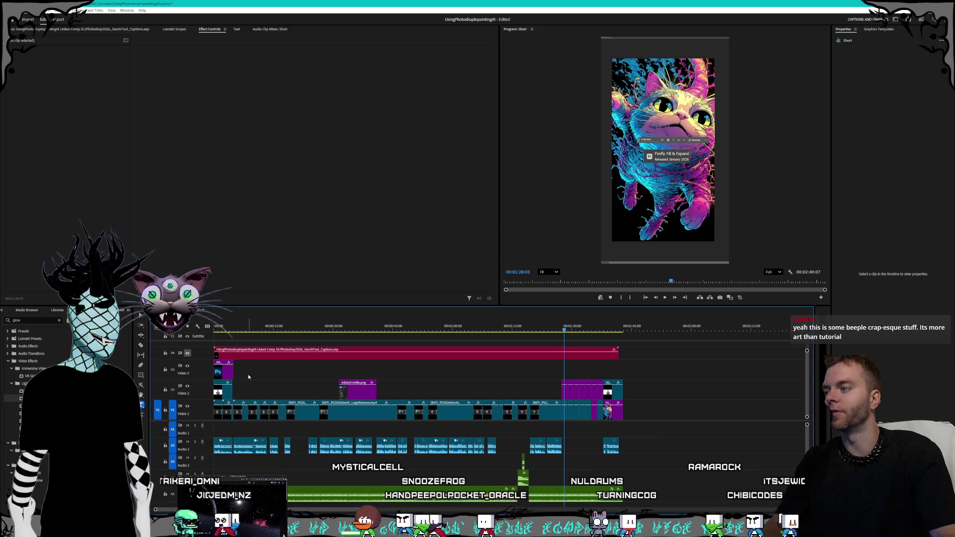
left_click(187, 386)
left_click(187, 365)
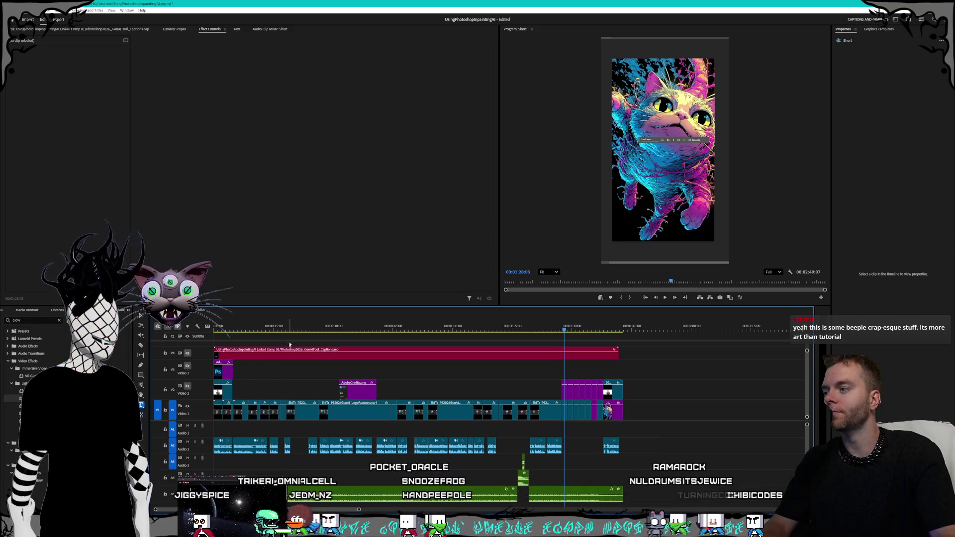
left_click(286, 326)
mouse_move(286, 325)
left_mouse_down()
mouse_move(355, 328)
mouse_move(264, 319)
mouse_move(343, 318)
left_mouse_up()
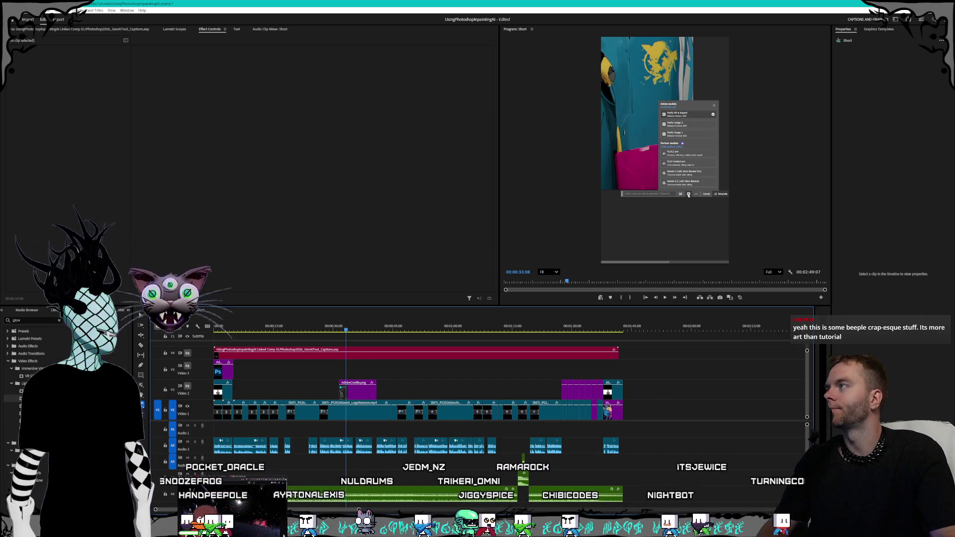
left_click(9, 9)
Step: Choose Export > Media to open the Short sequence's export settings
mouse_move(49, 206)
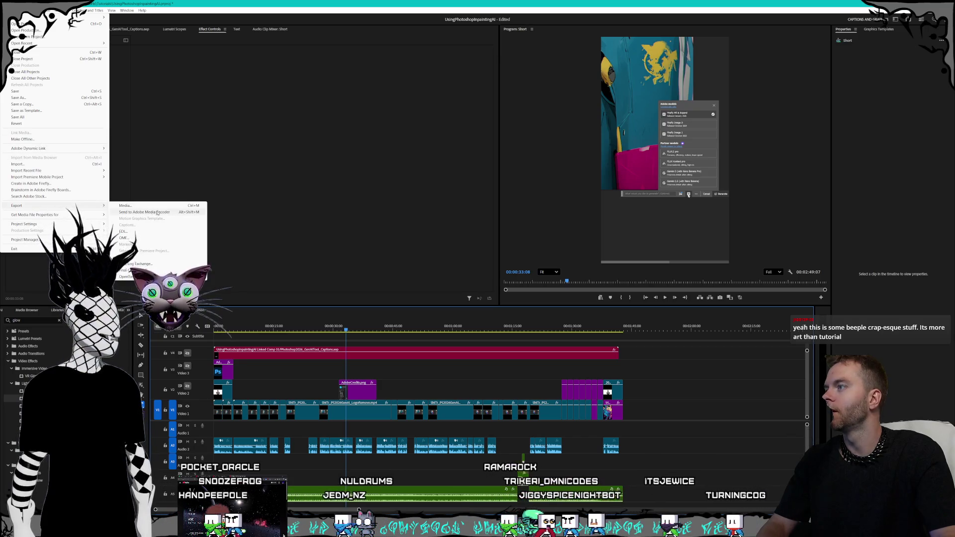
left_click(129, 205)
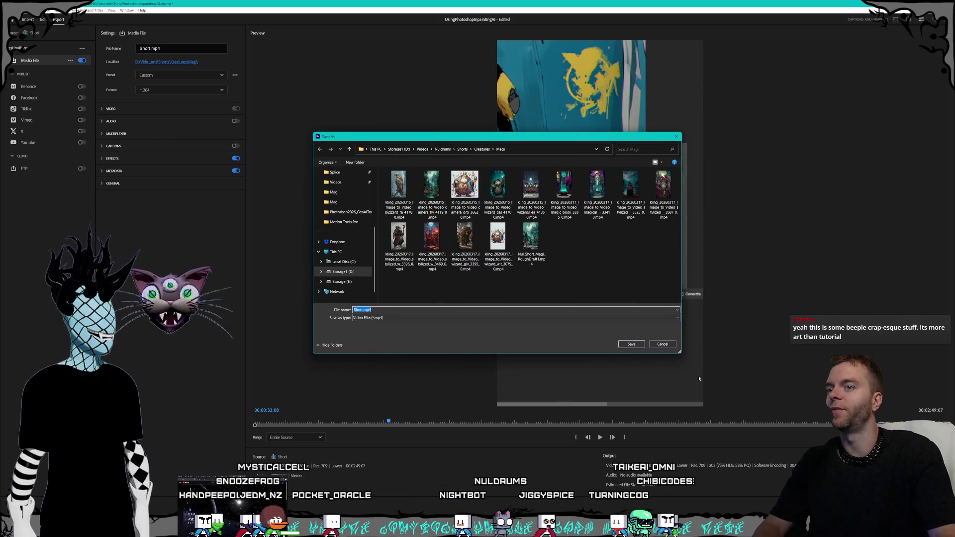
Step: Look through the Videos, Nuldrums and Trikeri folders for the export save location
left_click_drag(680, 352, 697, 372)
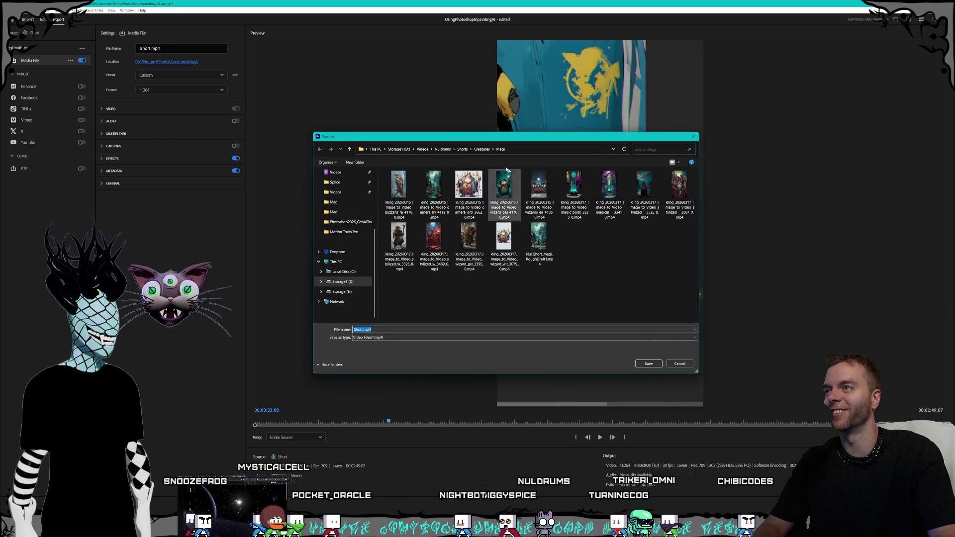
mouse_move(484, 141)
left_mouse_down()
mouse_move(591, 215)
mouse_move(508, 134)
left_mouse_up()
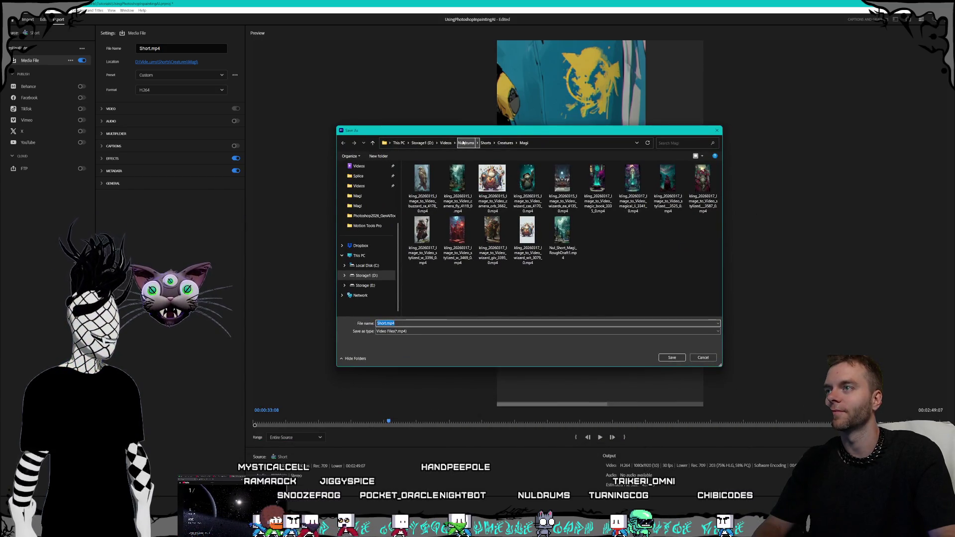
left_click(448, 144)
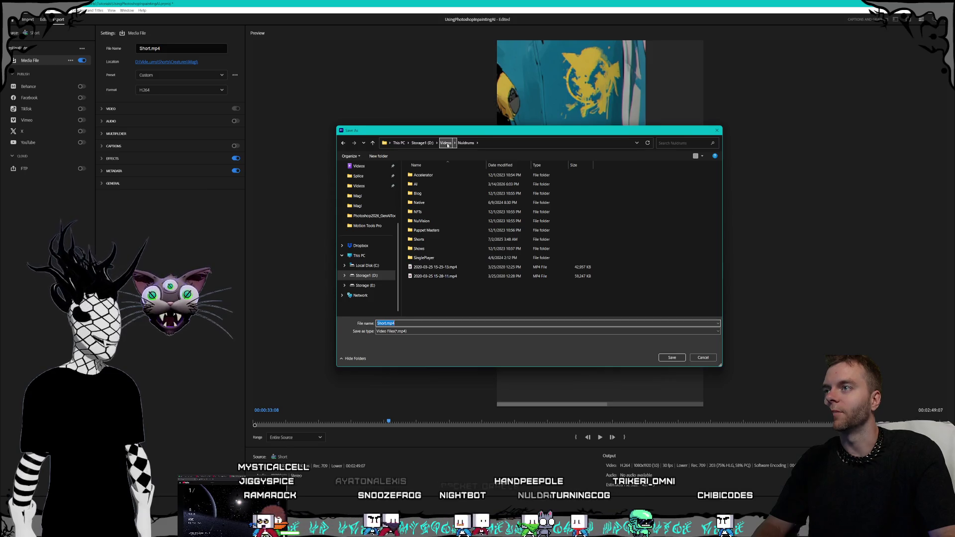
left_click(448, 144)
mouse_move(463, 133)
left_mouse_down()
mouse_move(612, 356)
mouse_move(414, 129)
mouse_move(555, 249)
mouse_move(452, 155)
left_mouse_up()
scroll(437, 248, "down", 2)
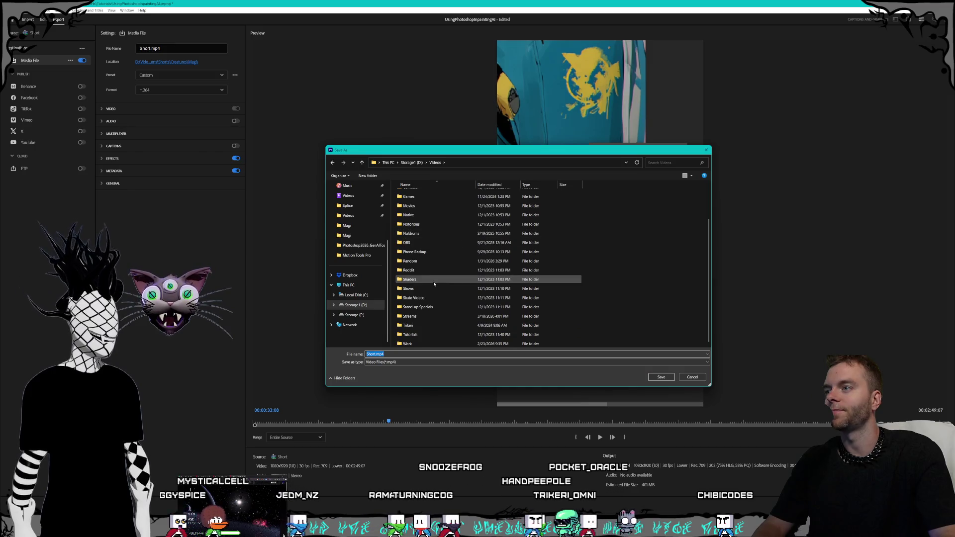
scroll(434, 284, "up", 2)
left_click(423, 277)
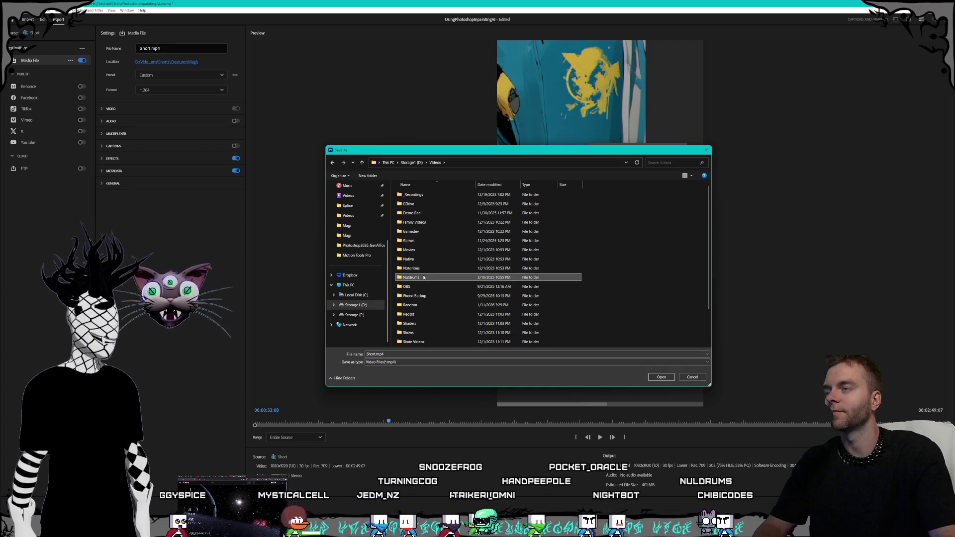
mouse_move(497, 153)
left_mouse_down()
mouse_move(499, 291)
mouse_move(506, 153)
mouse_move(497, 146)
left_mouse_up()
double_click(431, 271)
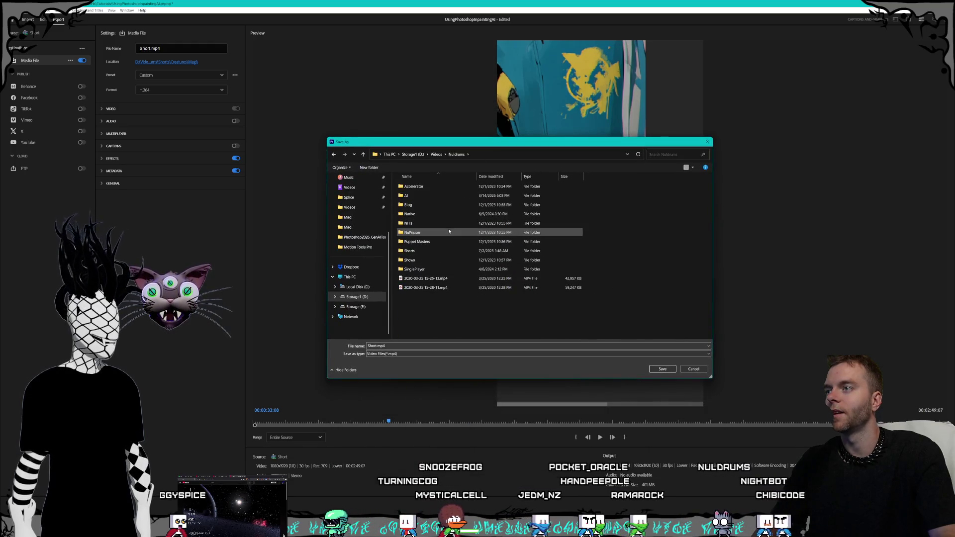
left_click(436, 154)
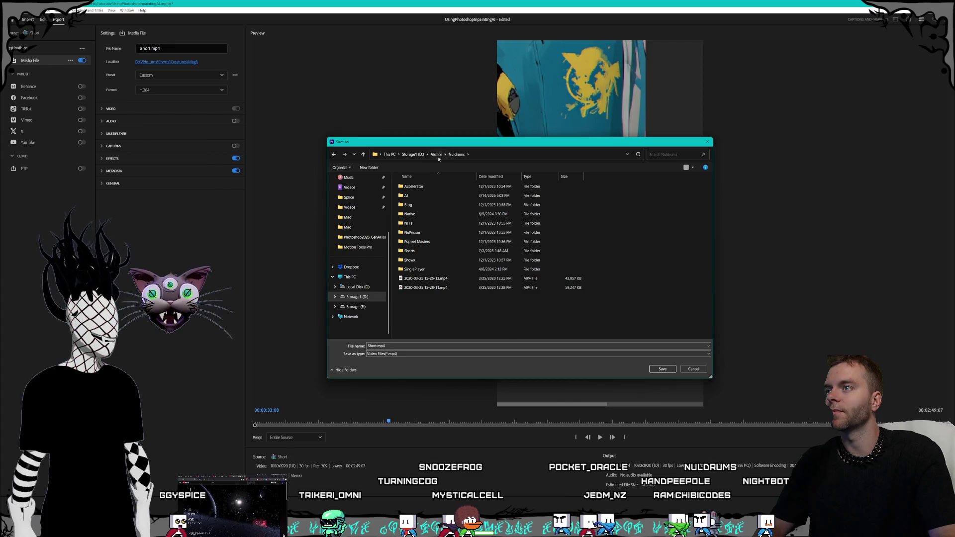
scroll(425, 314, "down", 2)
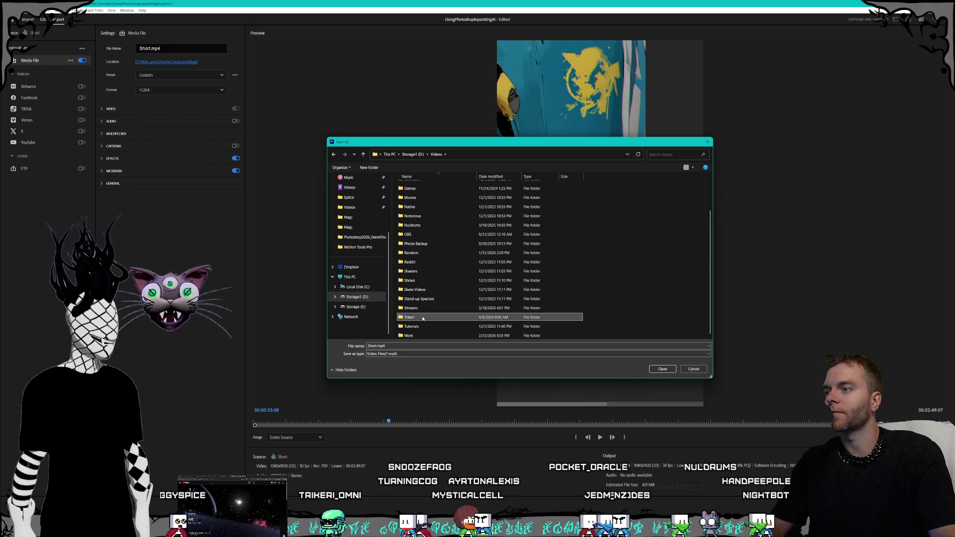
double_click(422, 318)
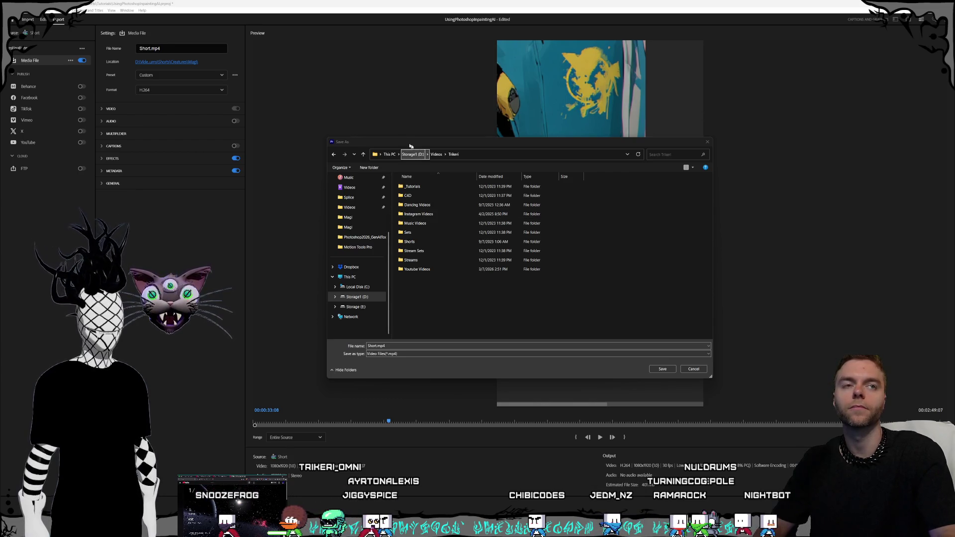
Step: Navigate to D:\Video Productions\Trikeri\Shorts\Tutorials\Photoshop2026_GenAITool as the save folder
mouse_move(426, 140)
left_mouse_down()
mouse_move(467, 125)
mouse_move(429, 97)
left_mouse_up()
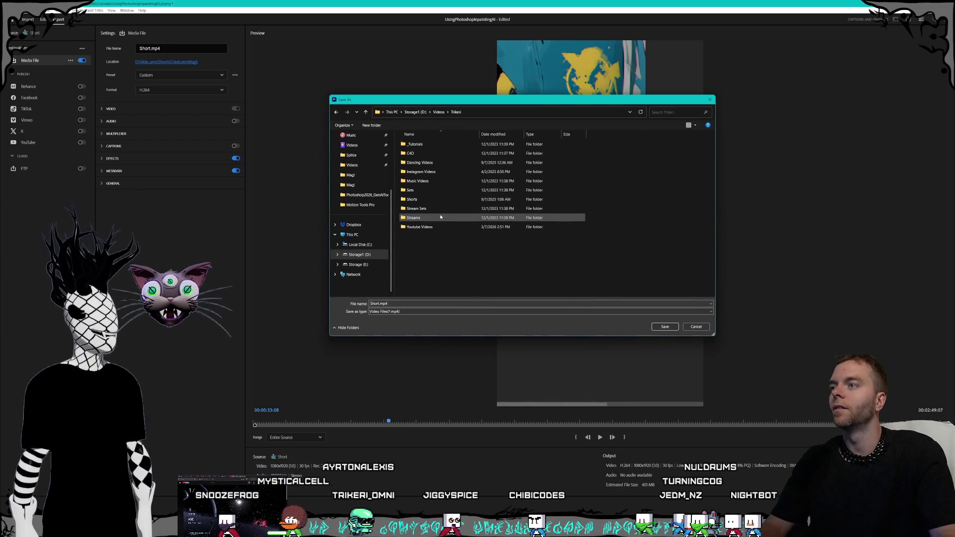
left_click(431, 199)
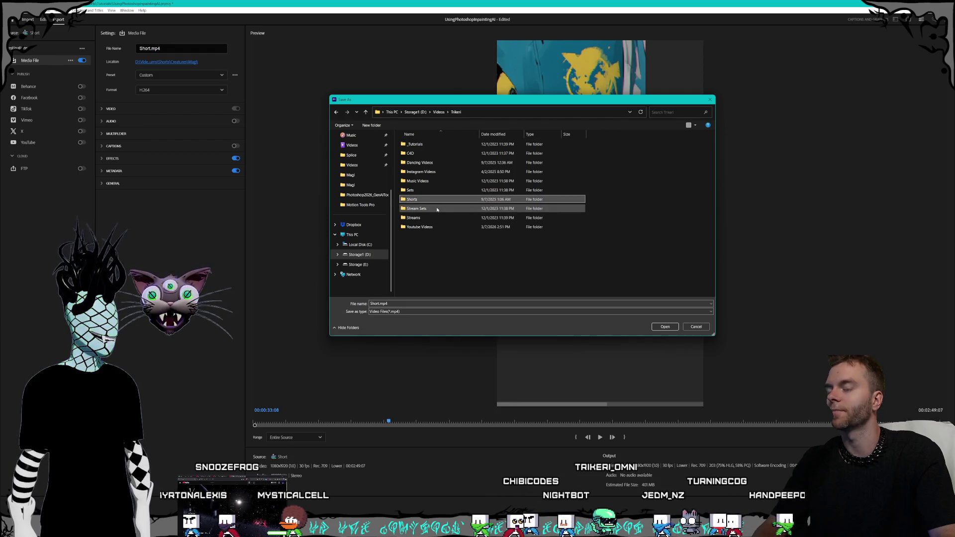
left_click(415, 112)
double_click(426, 256)
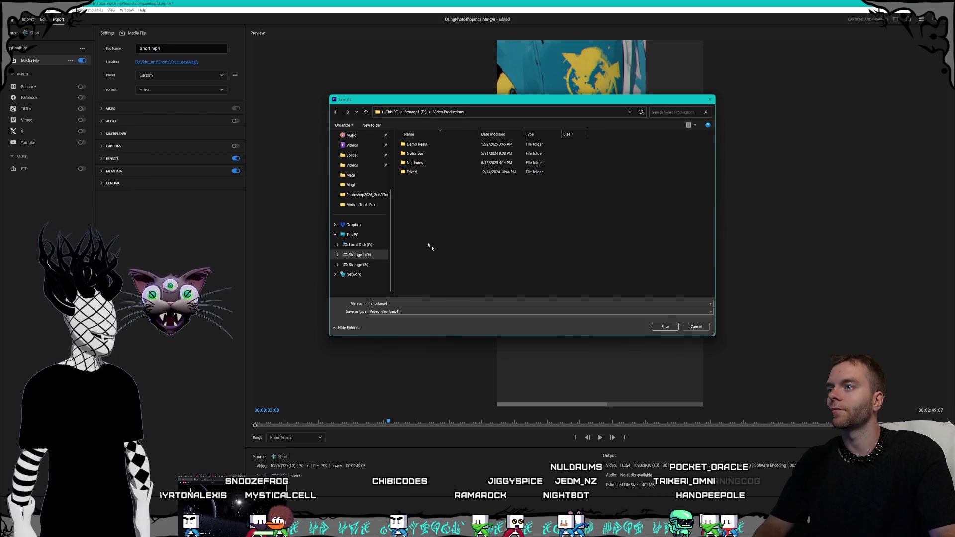
double_click(411, 172)
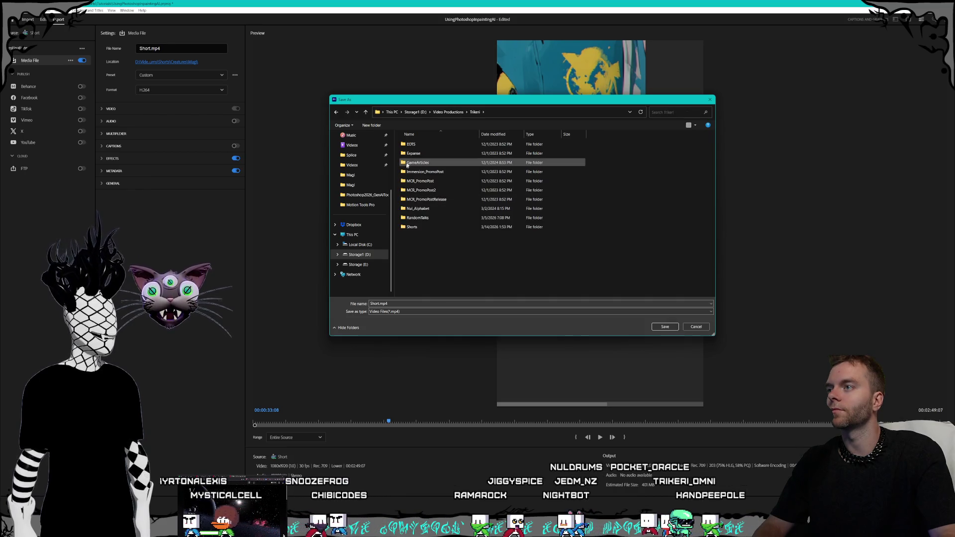
double_click(418, 226)
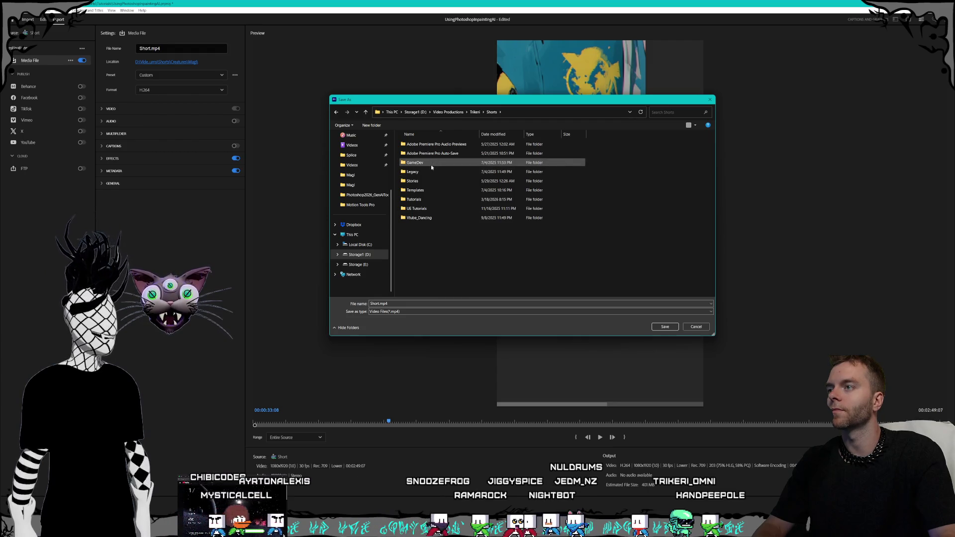
double_click(414, 199)
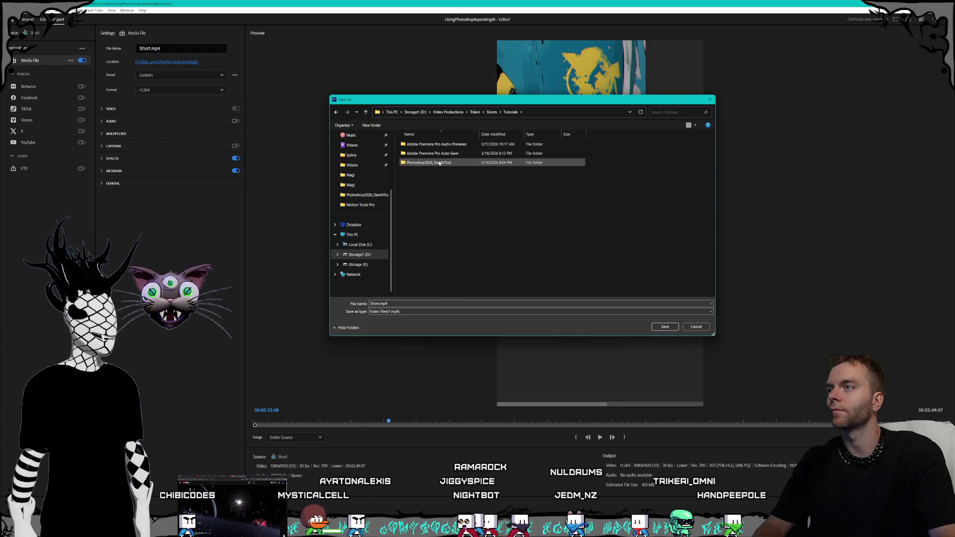
double_click(439, 163)
mouse_move(429, 103)
left_mouse_down()
mouse_move(573, 120)
mouse_move(409, 151)
left_mouse_up()
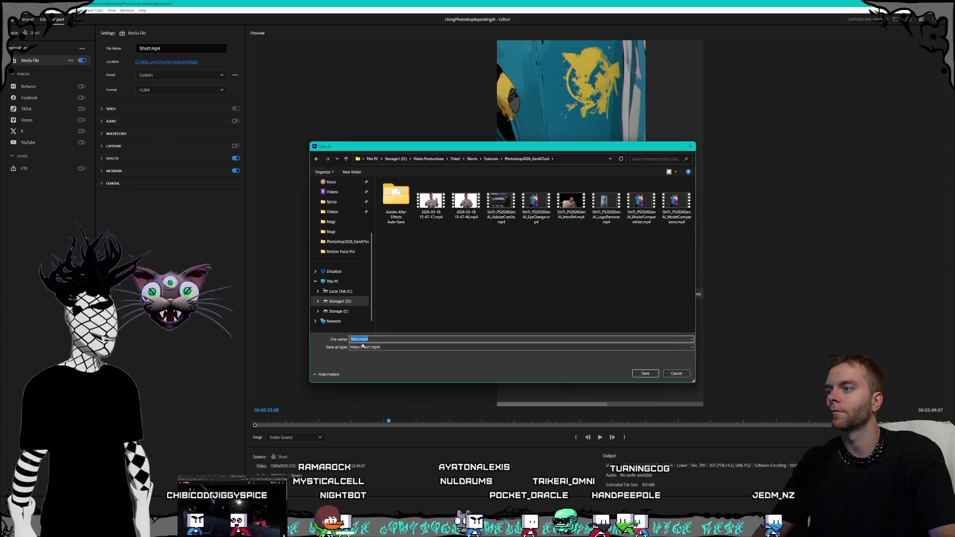
Step: Name the export Photoshop2026_GenAITool_ and switch to the Brave browser
type("Phoo")
key("BackSpace")
type("toshop2")
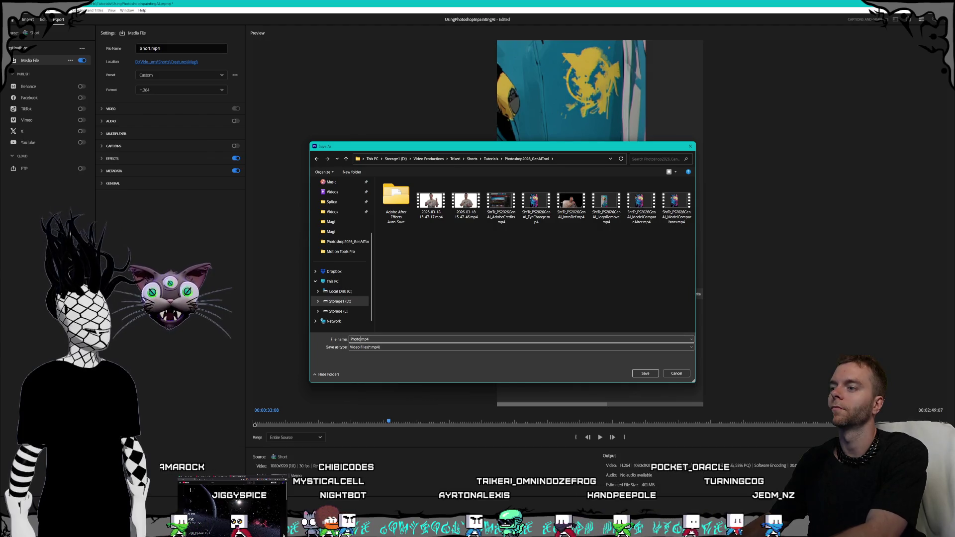
type("026_Gen")
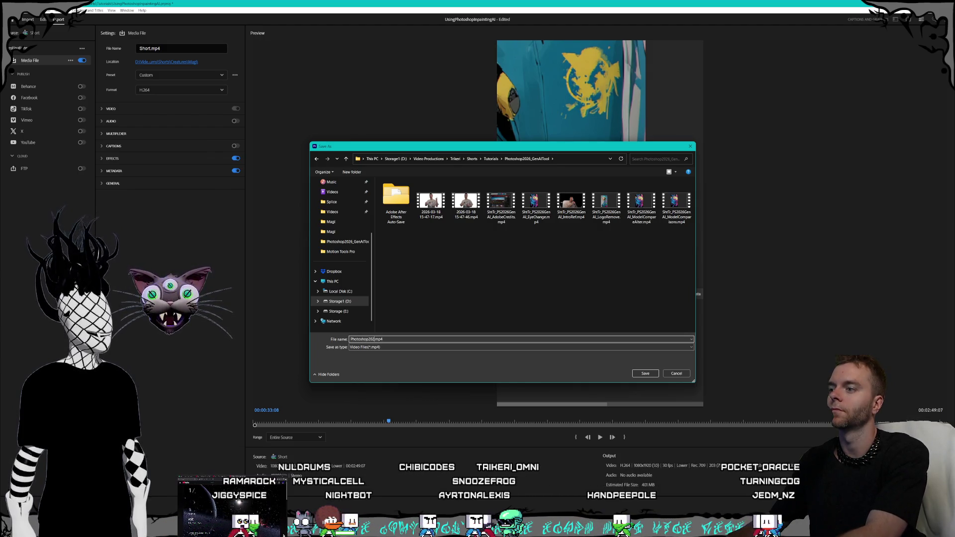
type("AITool_")
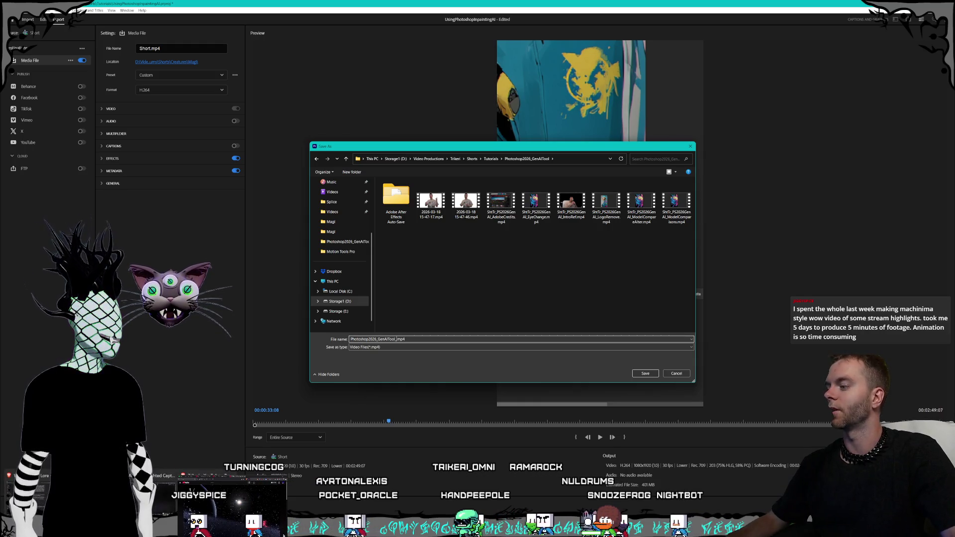
key("alt+Tab")
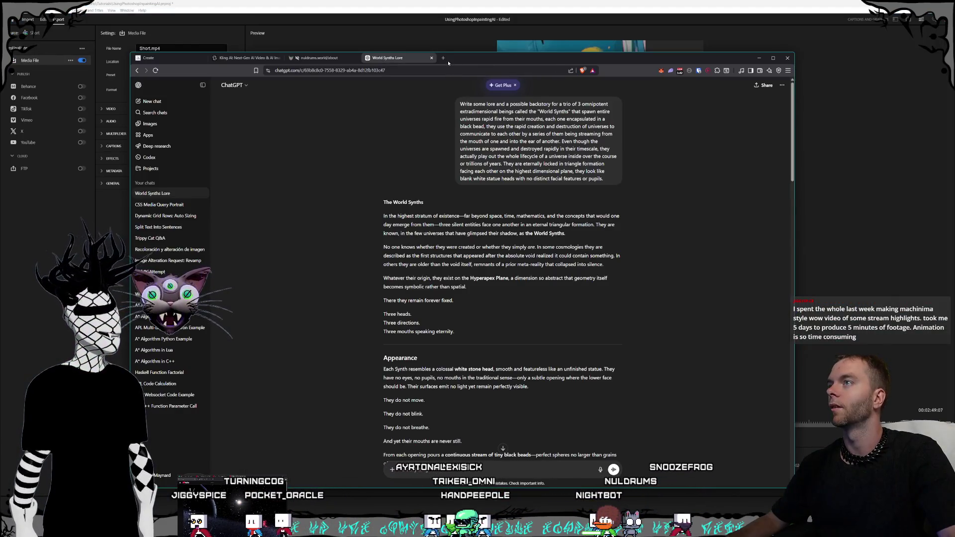
Step: In a new tab, Google 'how to import timecode stamps into an audio render in ableton'
left_click(443, 58)
type("how to re")
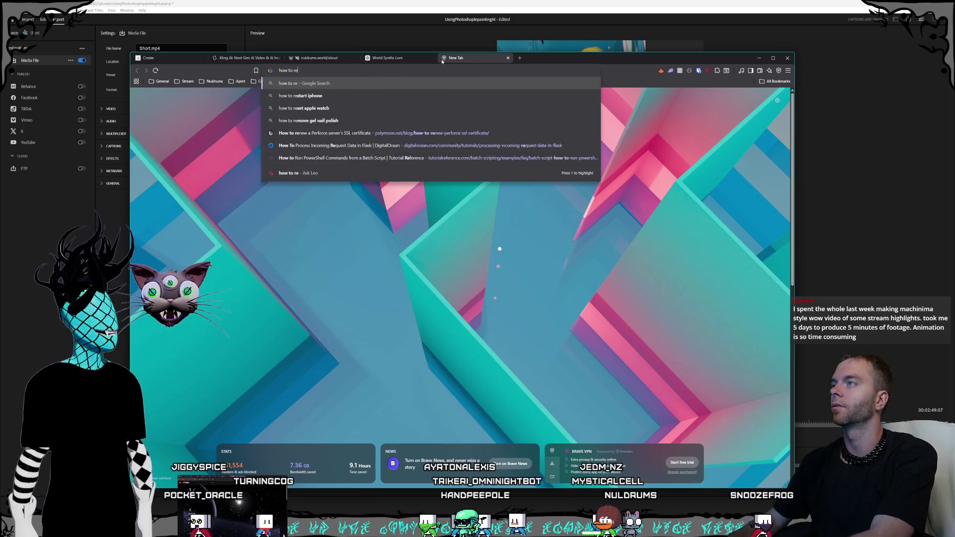
type("nder")
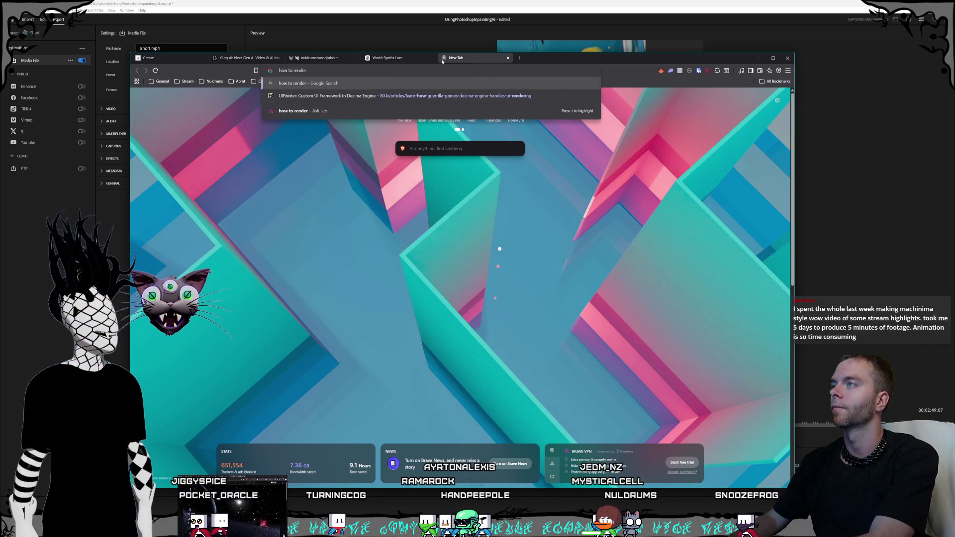
key("BackSpace")
key("BackSpace")
key("BackSpace")
type("timecod")
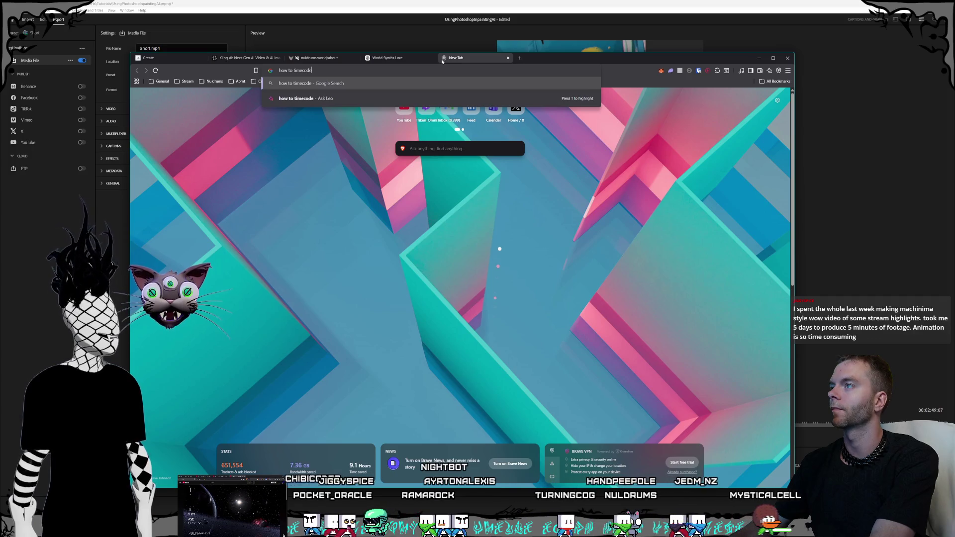
key("BackSpace")
key("BackSpace")
key("BackSpace")
type("import timecode stamps")
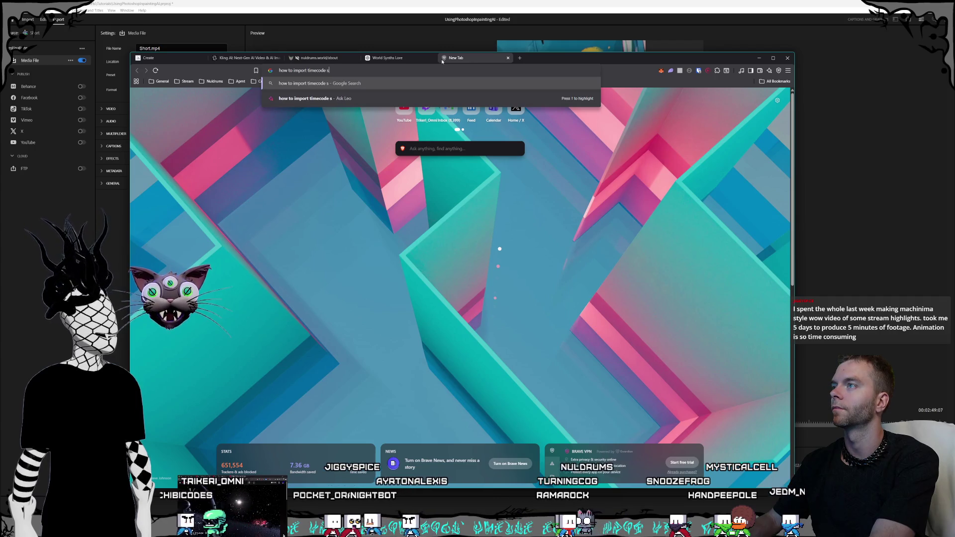
type(" into an audio ren")
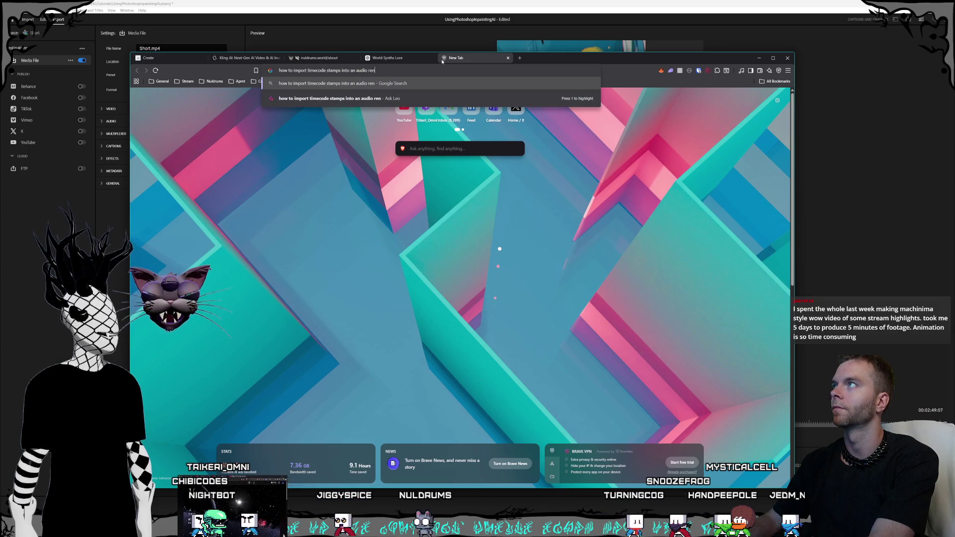
key("Return")
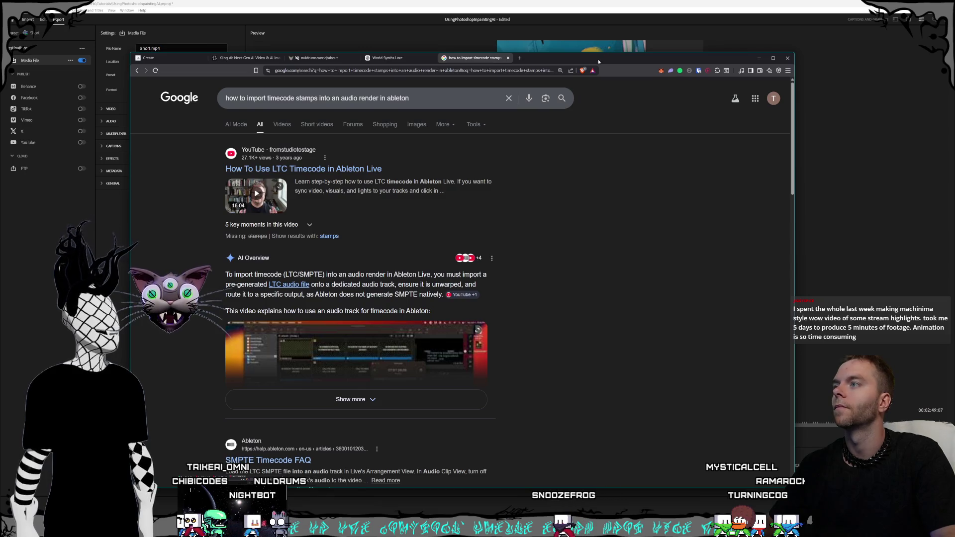
Step: Expand the AI Overview and read through its Ableton timecode steps and tips
left_click_drag(599, 61, 652, 36)
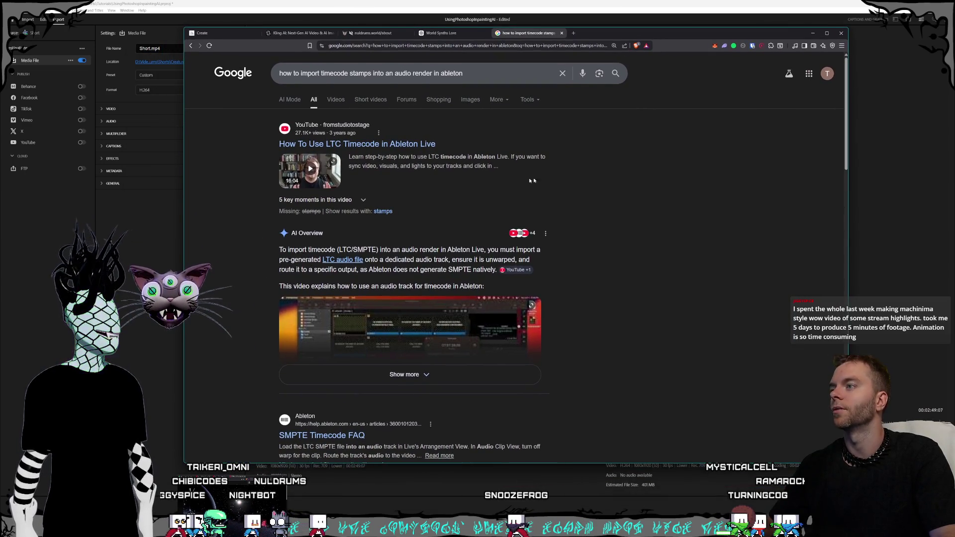
scroll(531, 181, "down", 2)
left_click(427, 272)
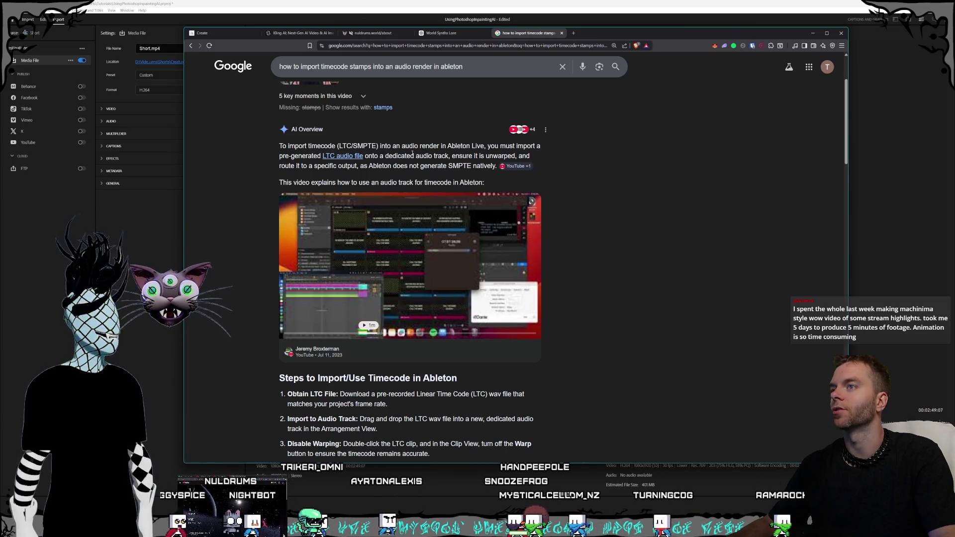
scroll(412, 153, "down", 1)
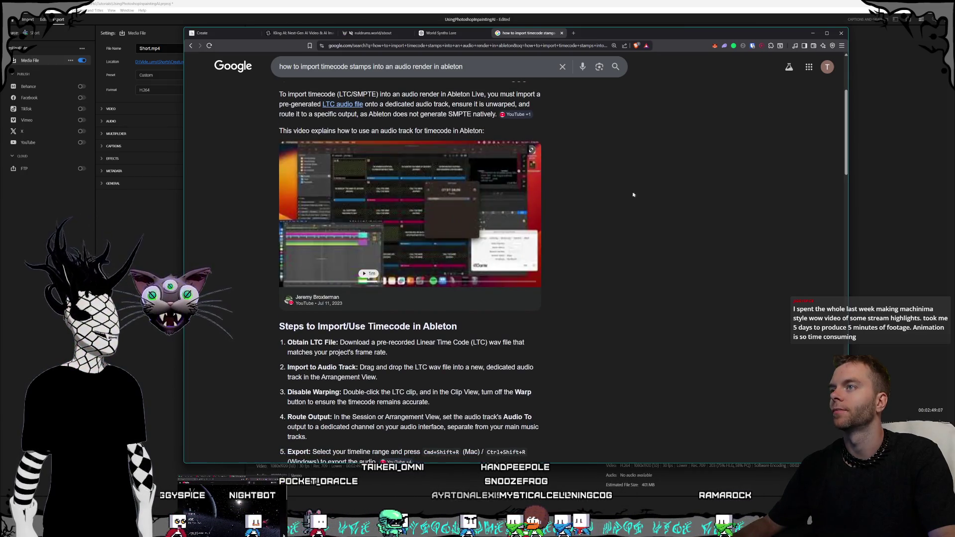
scroll(628, 194, "down", 3)
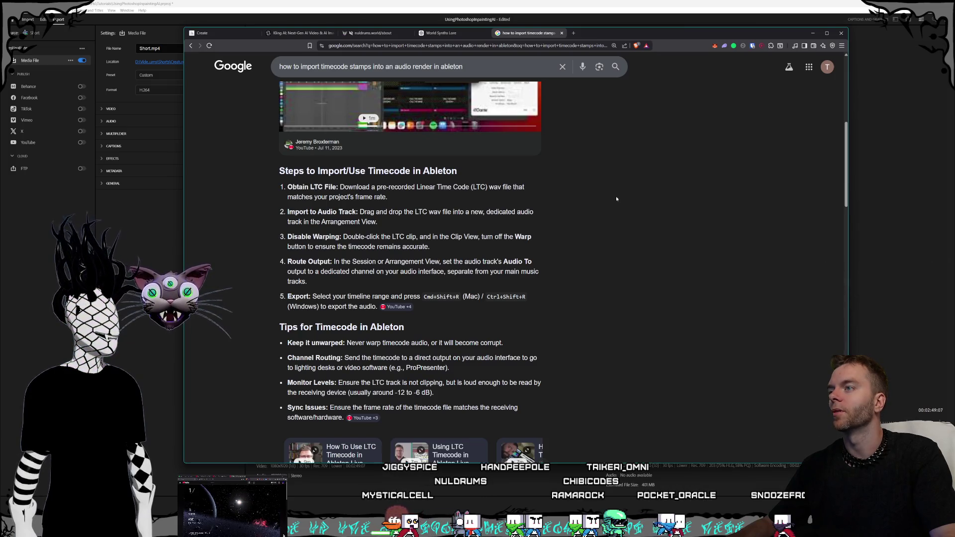
scroll(616, 199, "down", 1)
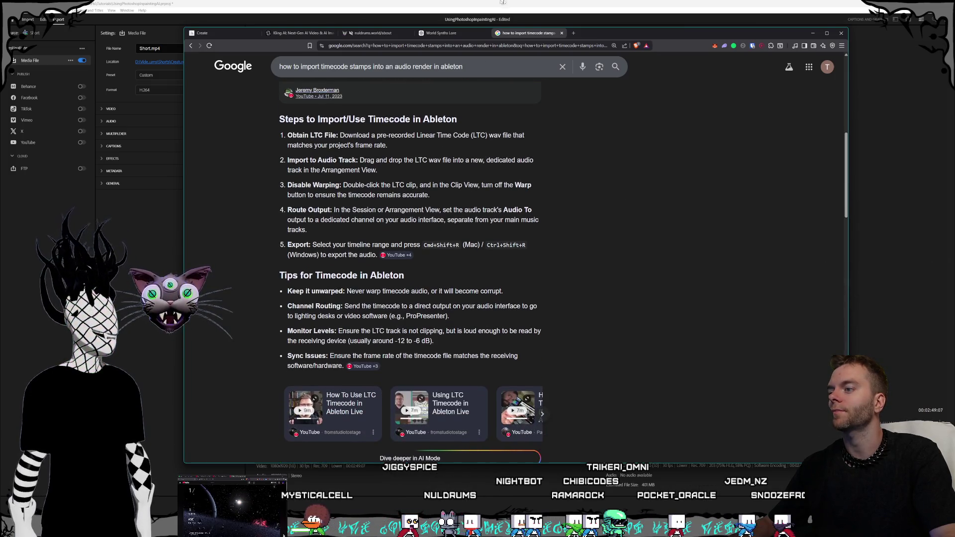
left_click_drag(598, 39, 596, 40)
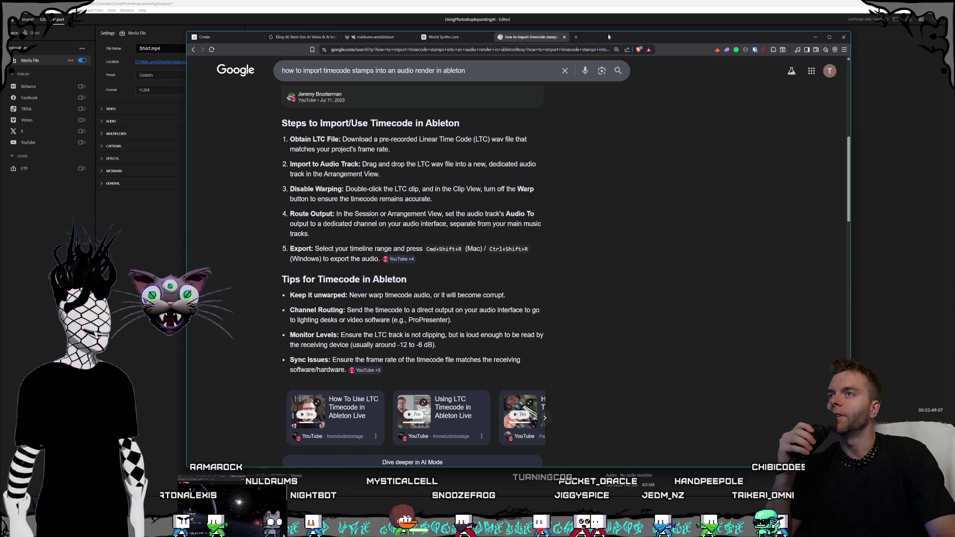
Step: Return to Premiere Pro and reposition the Save As dialog
key("alt+Tab")
mouse_move(511, 142)
left_mouse_down()
mouse_move(649, 255)
mouse_move(485, 216)
mouse_move(532, 305)
mouse_move(425, 158)
mouse_move(351, 99)
mouse_move(460, 123)
mouse_move(534, 108)
mouse_move(415, 95)
mouse_move(568, 107)
mouse_move(438, 107)
mouse_move(508, 112)
left_mouse_up()
mouse_move(443, 113)
left_mouse_down()
mouse_move(527, 149)
mouse_move(469, 109)
mouse_move(481, 109)
left_mouse_up()
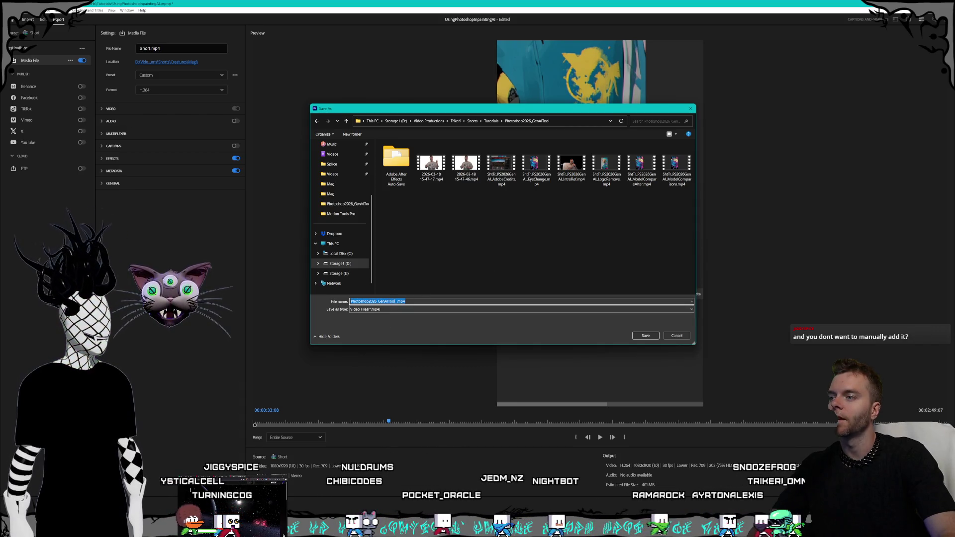
Step: Append _VideoTrack1 to the file name, save, and start the export
type("_V")
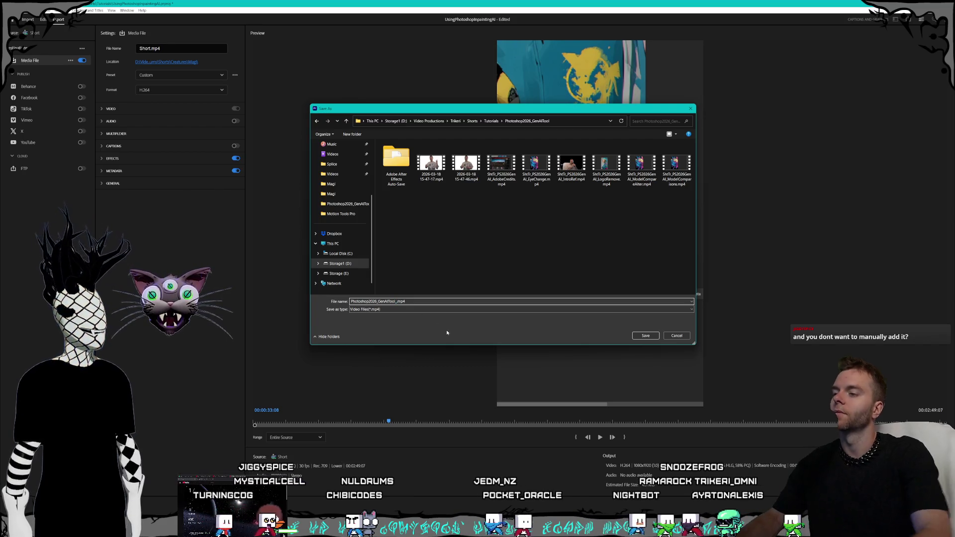
type("ideo")
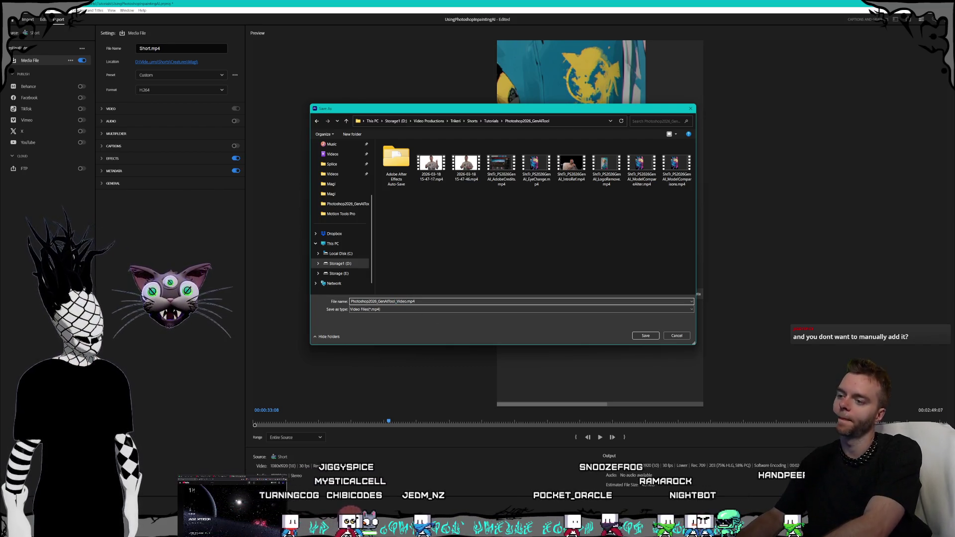
type("Track1")
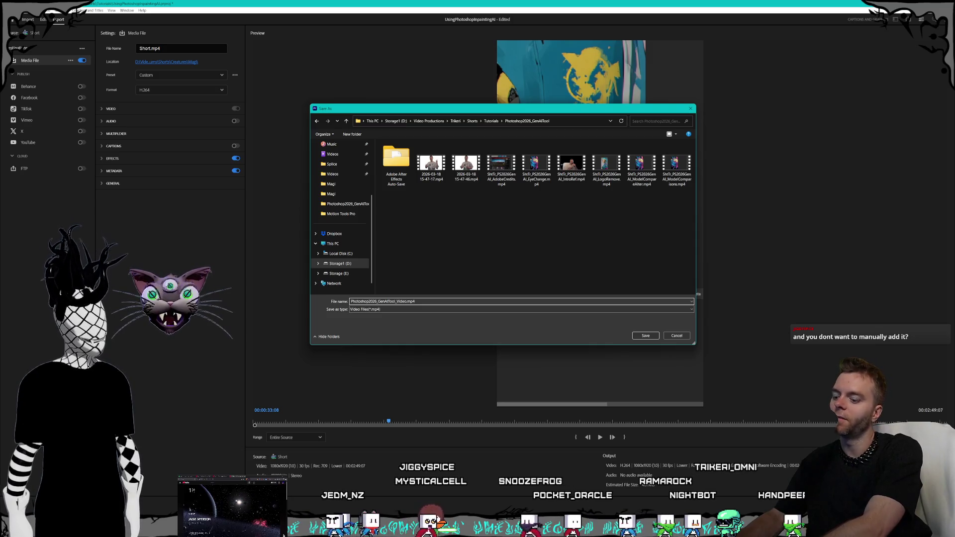
key("Return")
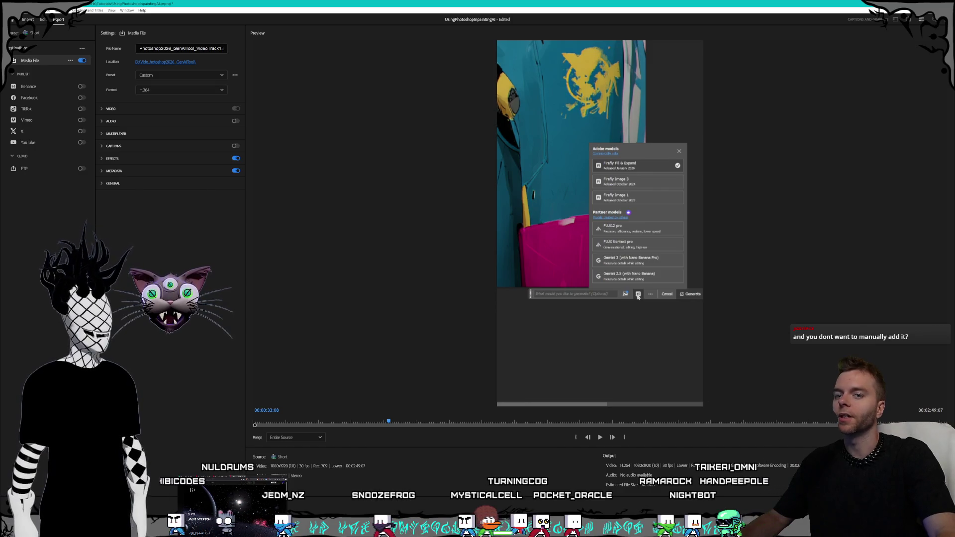
left_click(925, 522)
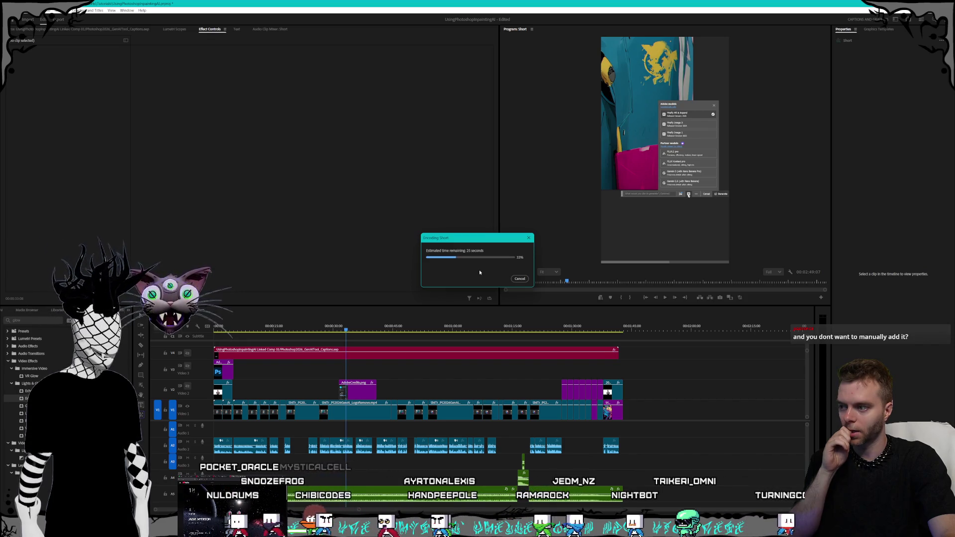
Step: Cancel the running encode, reopen export settings, and rename the file Photoshop2026_GenAITool_VideoTrack1
left_click(516, 280)
left_click(11, 10)
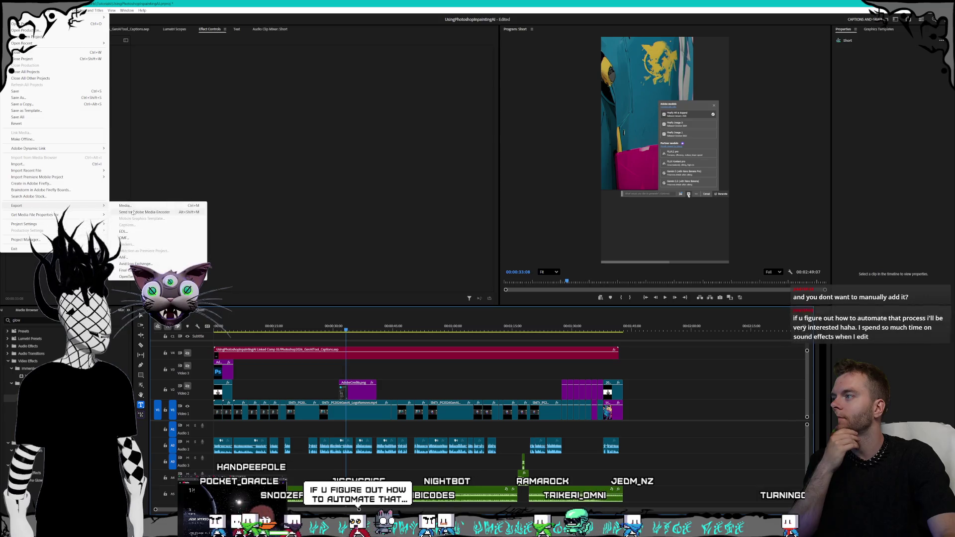
left_click(125, 206)
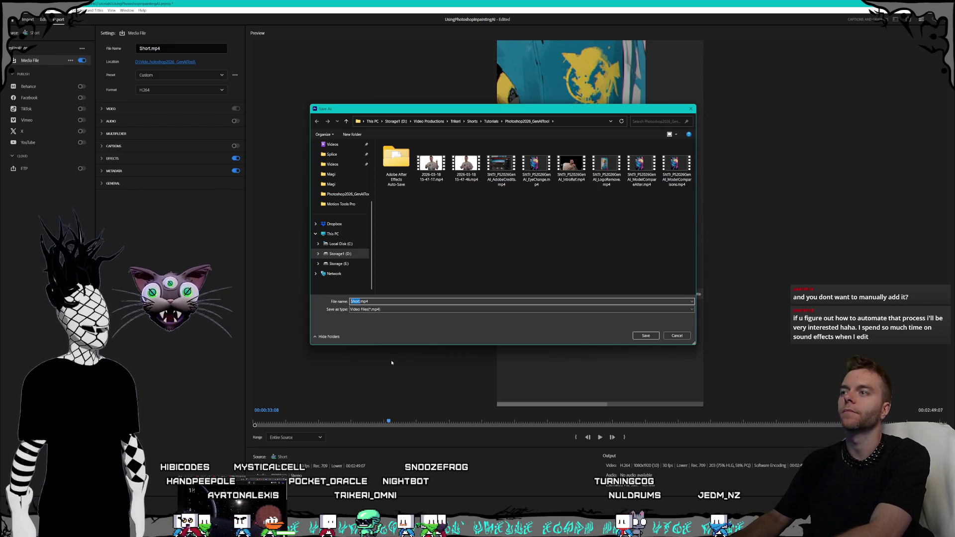
type("Photoshop")
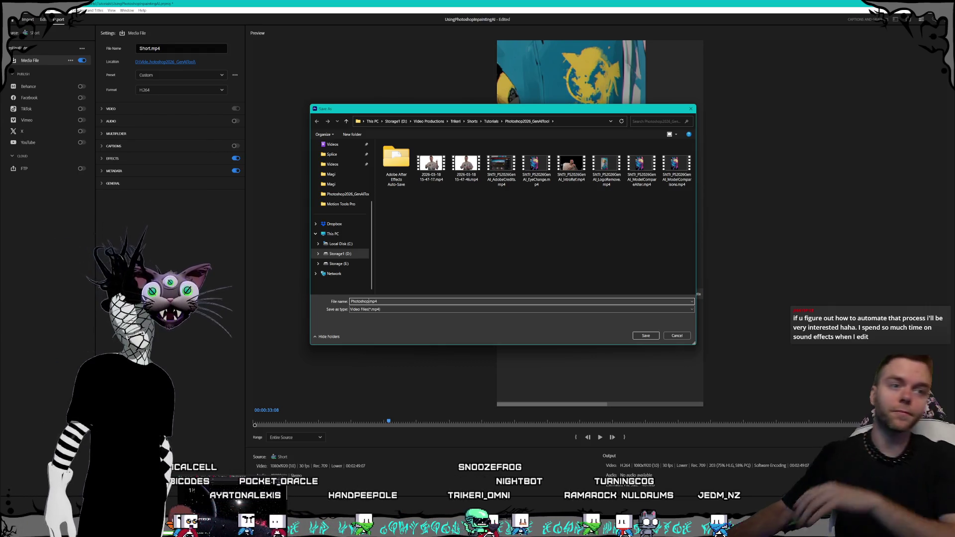
type("202")
type("6_")
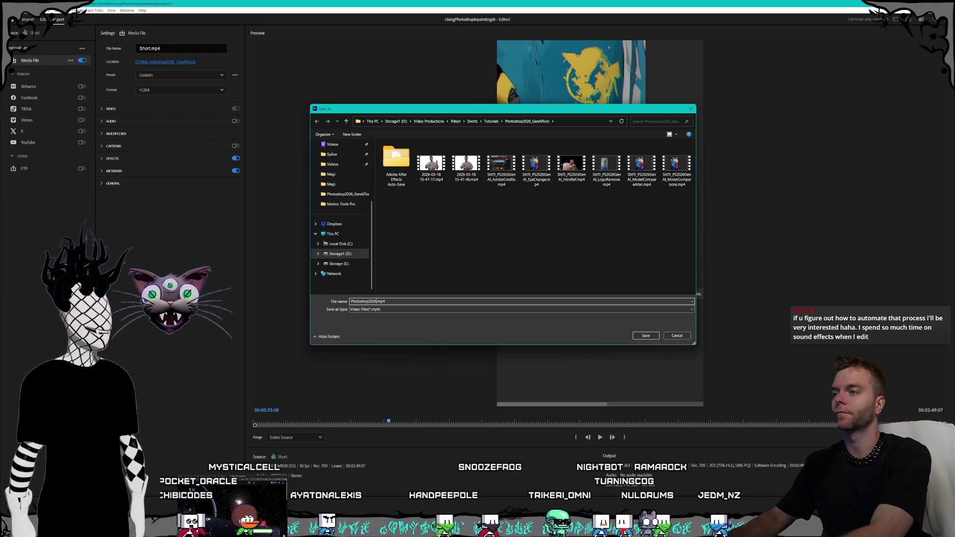
type("GenAITool_VideoTrack1")
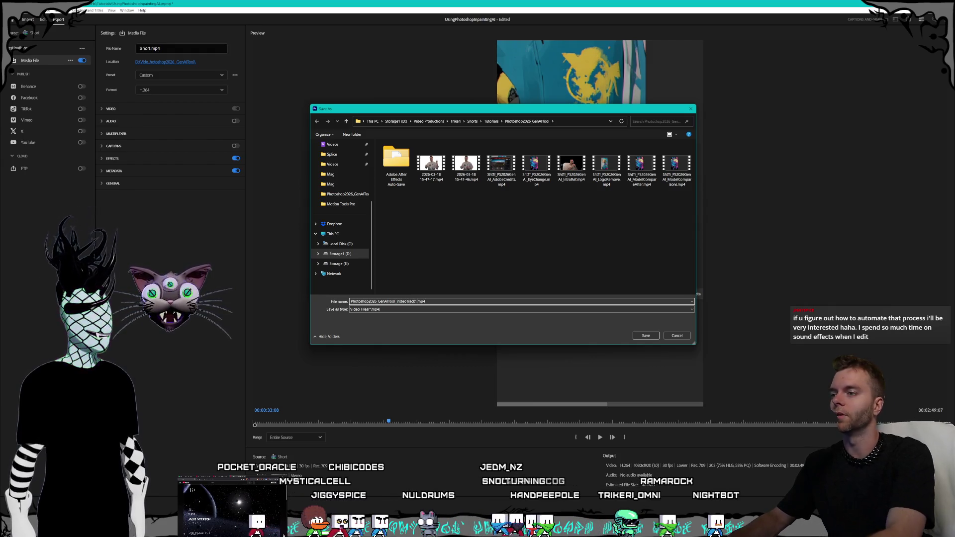
key("Return")
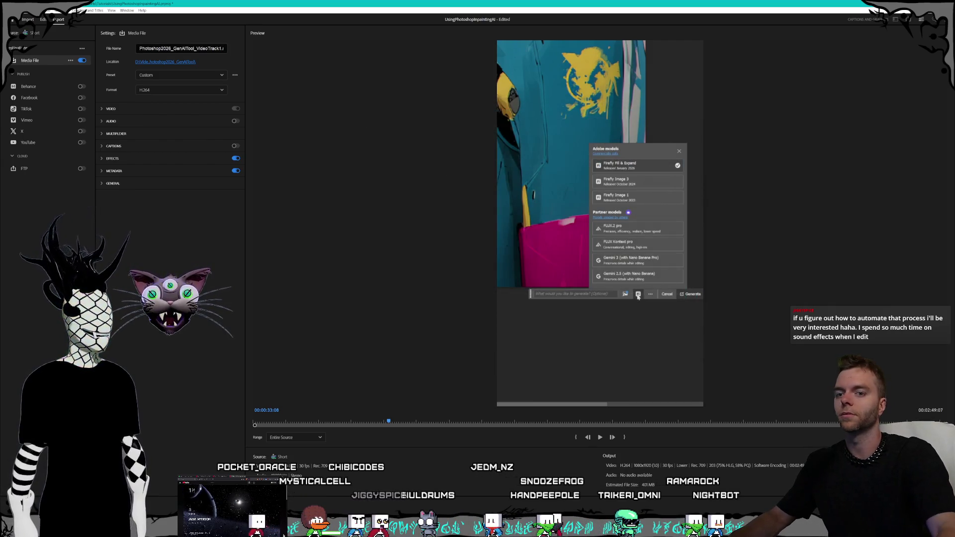
Step: Encode the Short sequence to the MP4 file and wait until it finishes
key("Return")
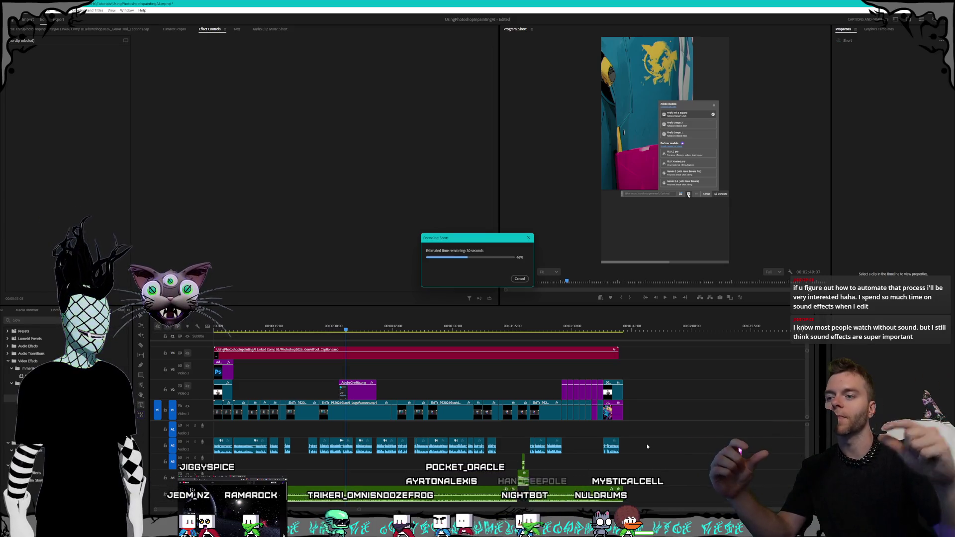
mouse_move(364, 509)
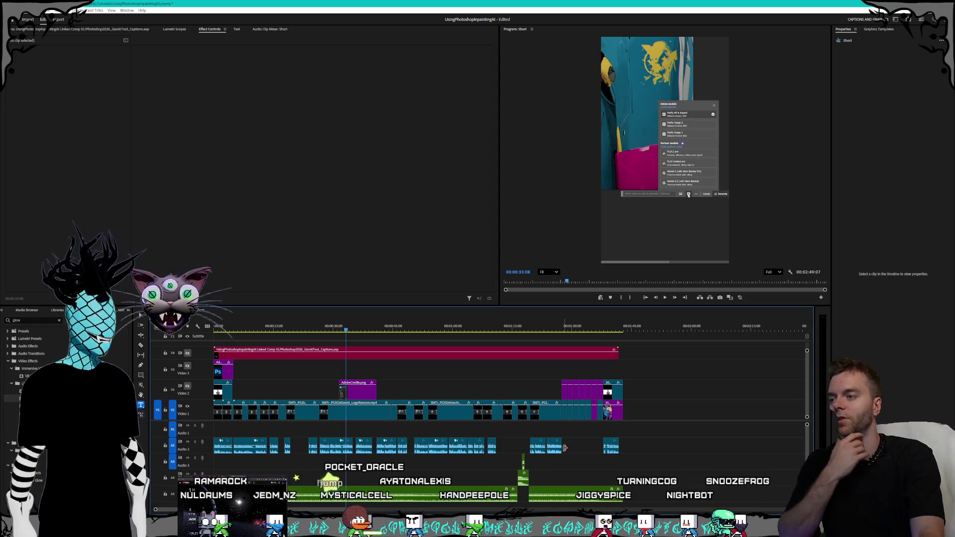
Step: Toggle the V1–V3 track eyes so only the credits overlay previews, then switch to Kling AI
left_click(187, 386)
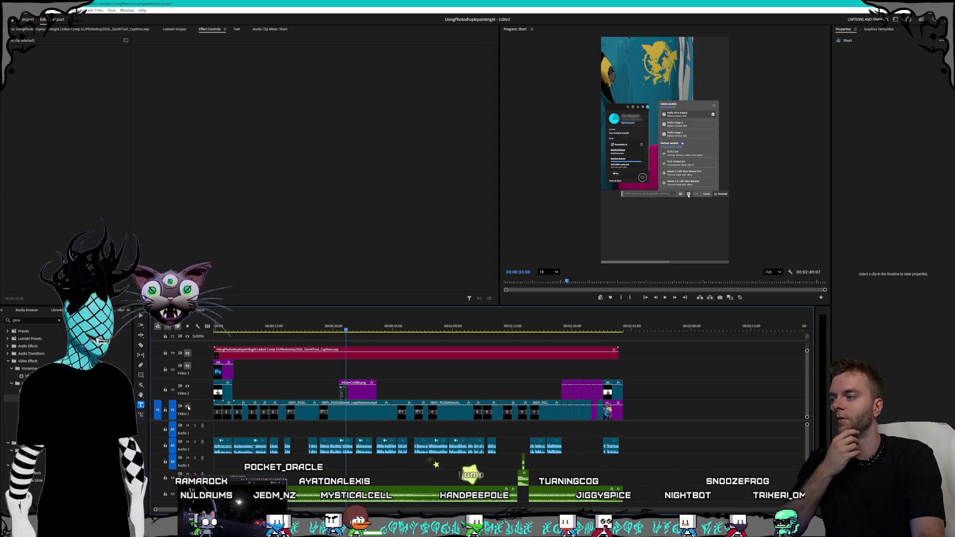
left_click(187, 406)
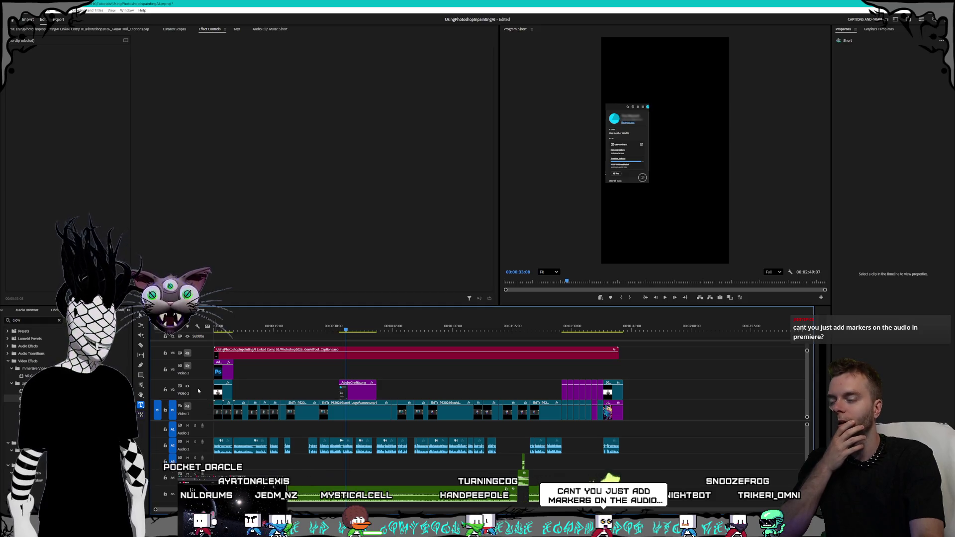
left_click(187, 366)
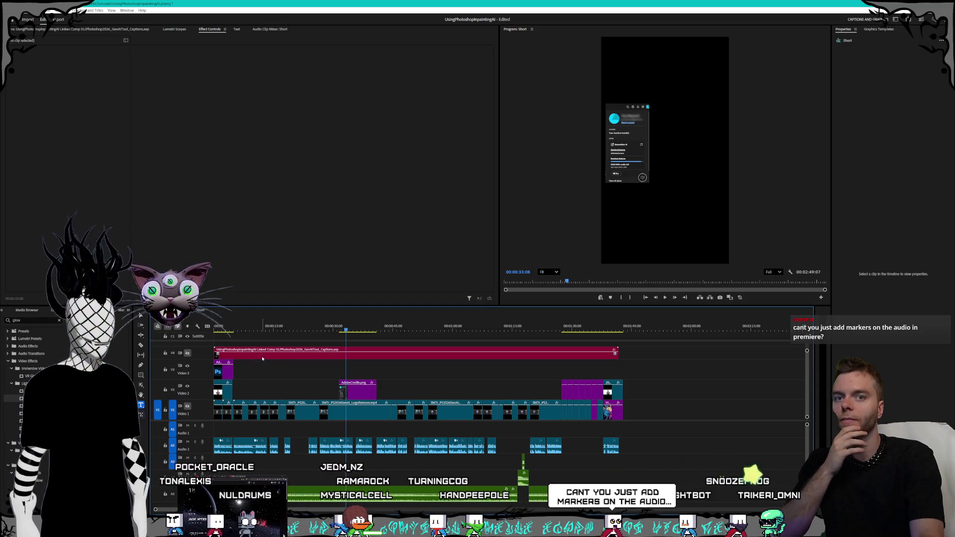
key("alt+Tab")
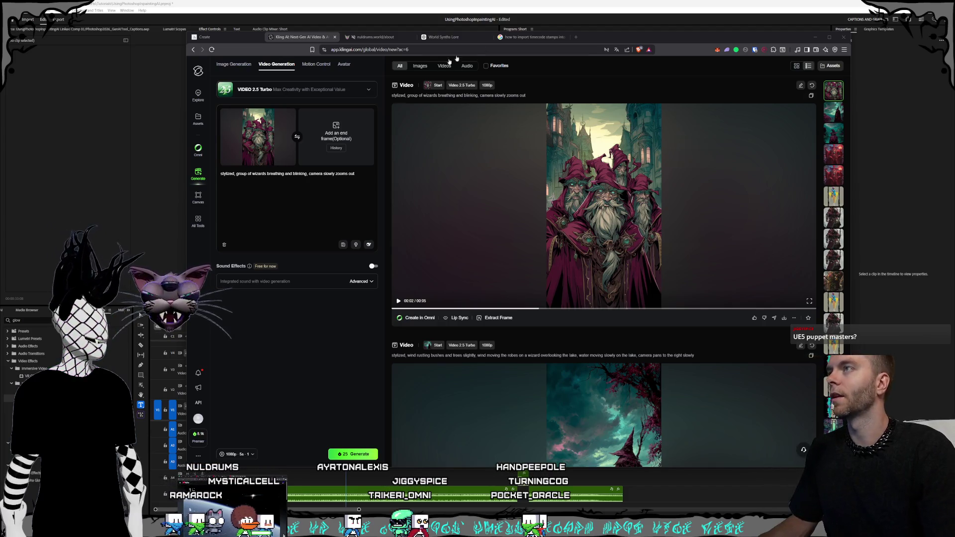
left_click(577, 43)
Step: Load the copied Discord link to MarlequinTempLogo.png in a new tab
left_click(576, 37)
key("ctrl+v")
key("Return")
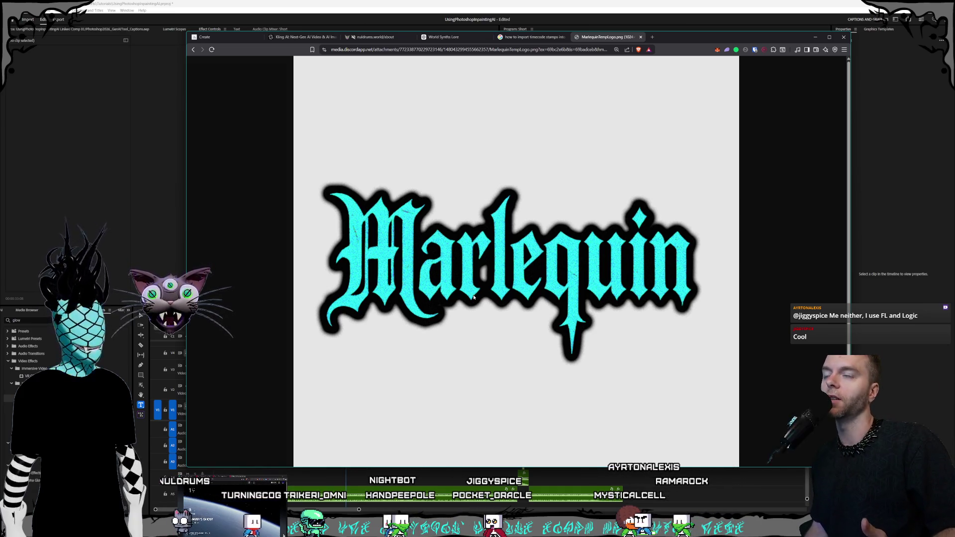
Step: Close the logo tab, discard a detached blank window, and bring the X window forward
left_click(641, 37)
left_click(583, 38)
mouse_move(585, 41)
left_mouse_down()
mouse_move(191, 58)
mouse_move(614, 130)
mouse_move(530, 127)
mouse_move(552, 114)
mouse_move(642, 112)
left_mouse_up()
key("ctrl+w")
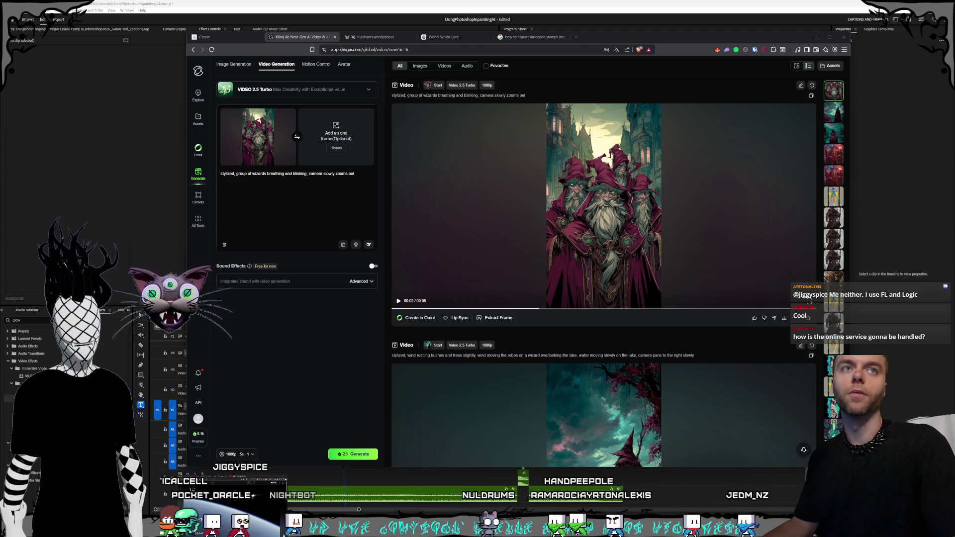
key("alt+Tab")
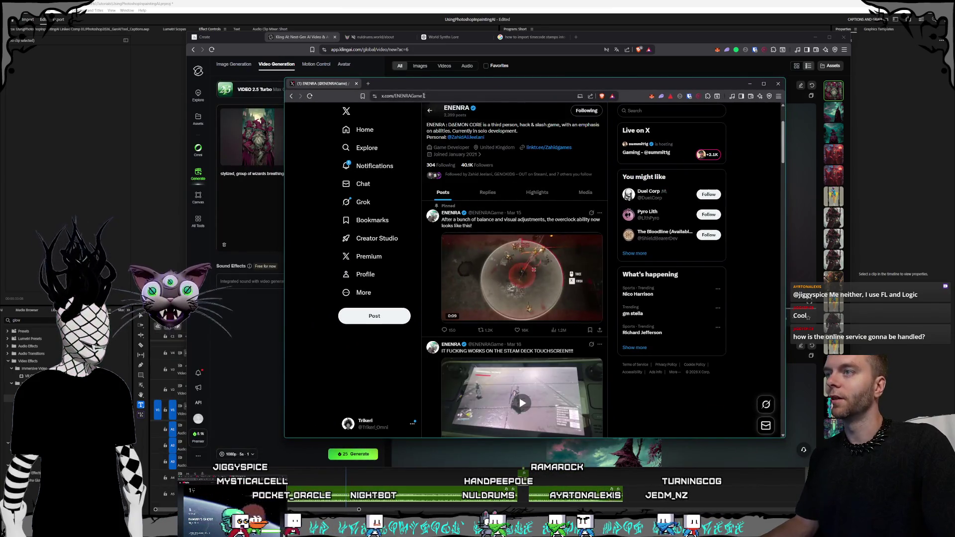
Step: Enlarge the X window and play the ENENRA pinned gameplay video full screen
left_click_drag(304, 83, 366, 104)
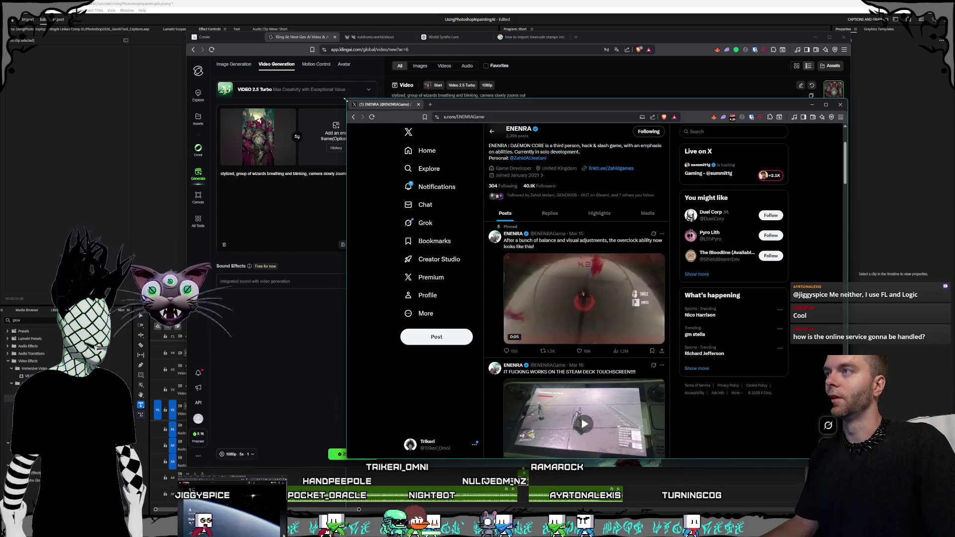
left_click(345, 100)
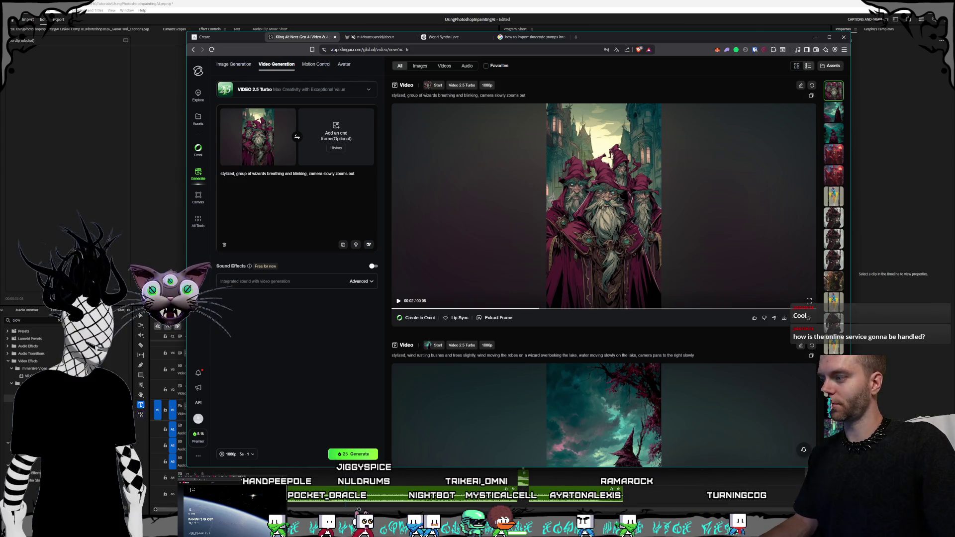
key("alt+Tab")
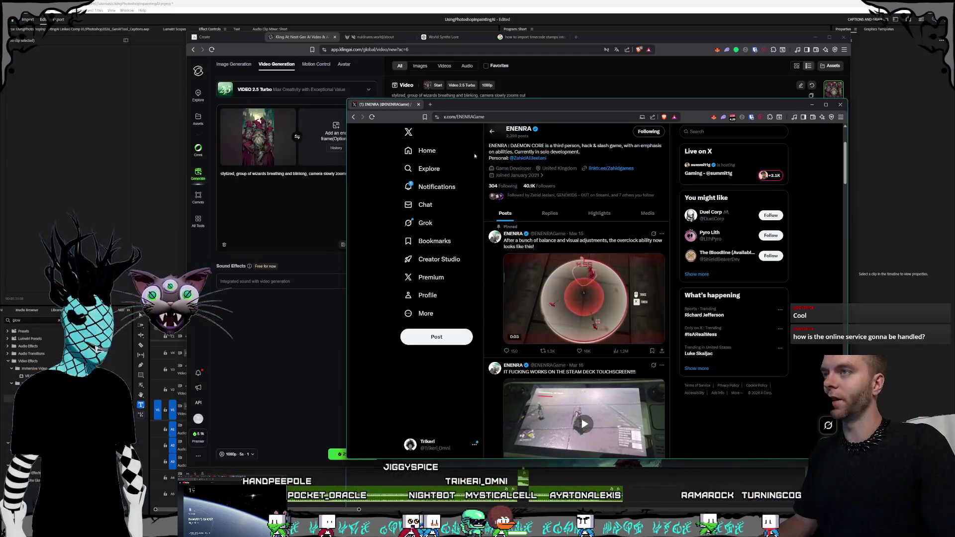
left_click_drag(477, 111, 479, 134)
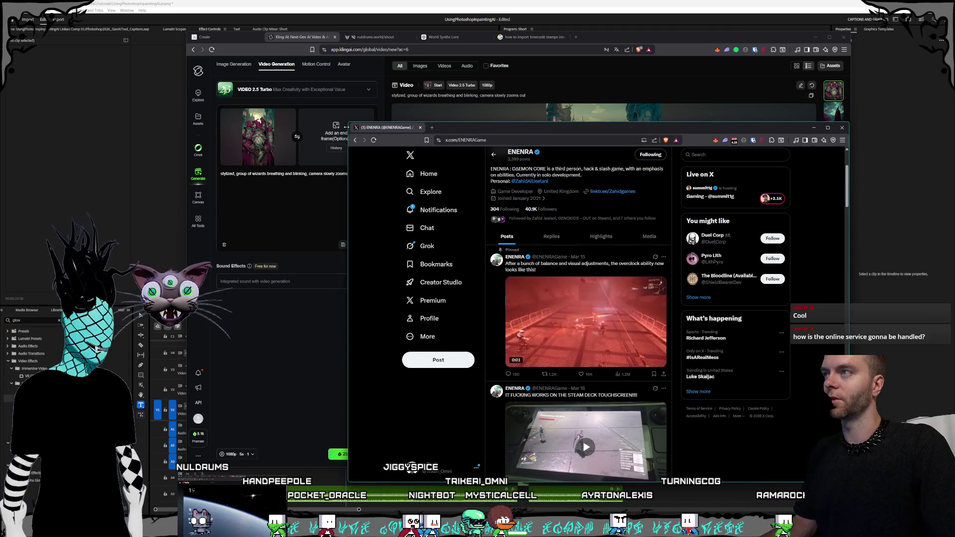
mouse_move(348, 122)
left_mouse_down()
mouse_move(180, 23)
mouse_move(148, 30)
left_mouse_up()
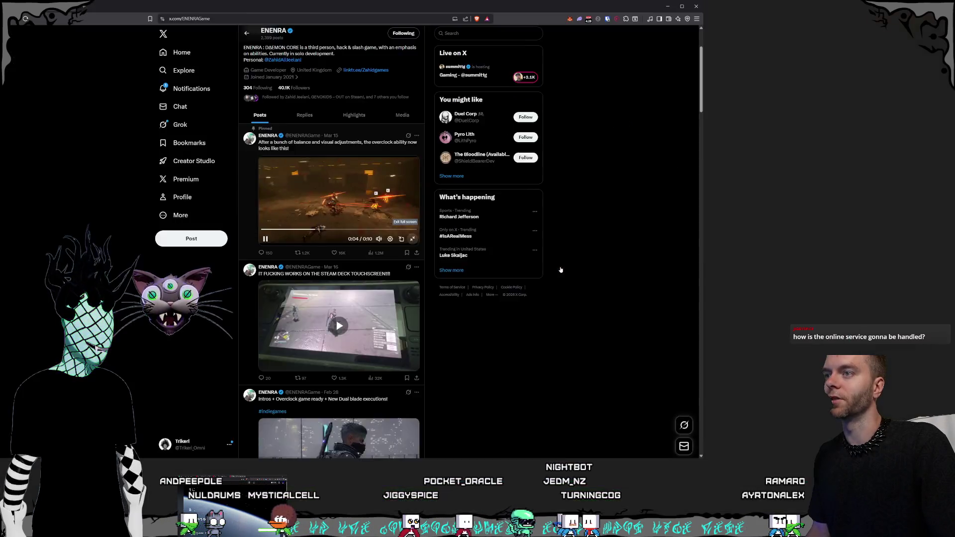
left_click(558, 263)
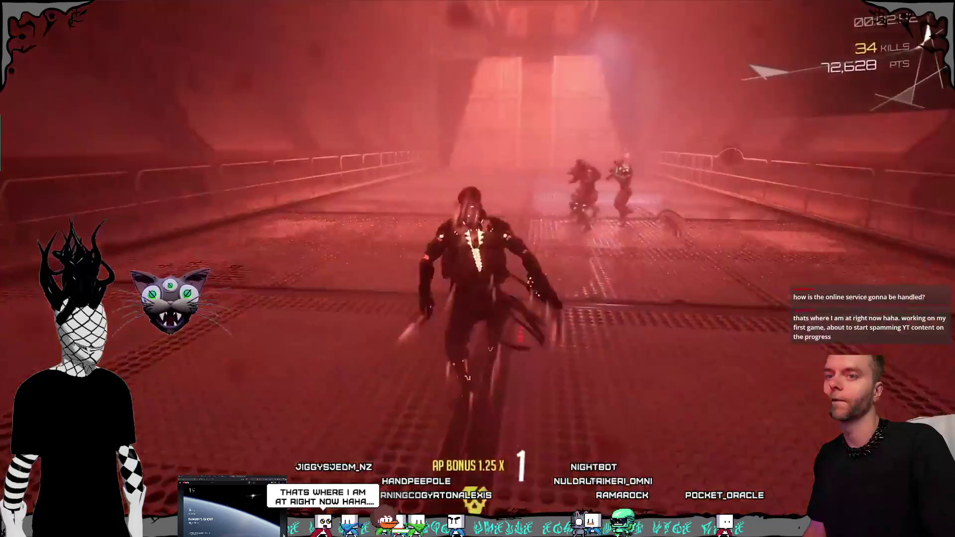
key("Escape")
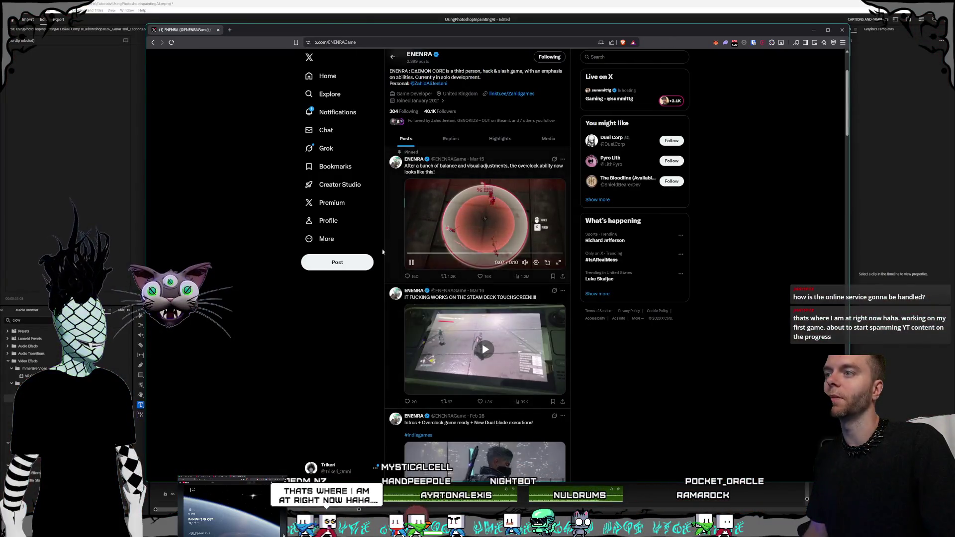
scroll(478, 269, "down", 3)
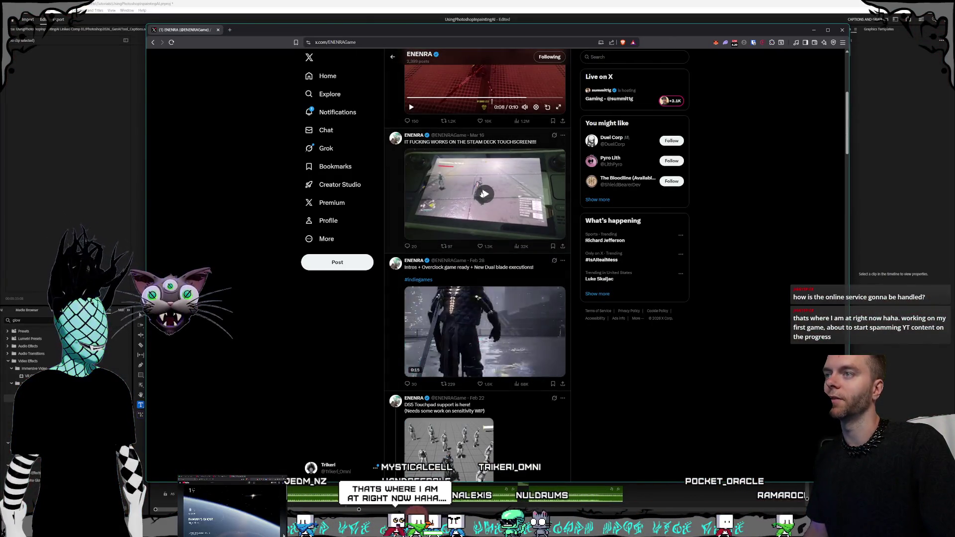
scroll(482, 228, "up", 1)
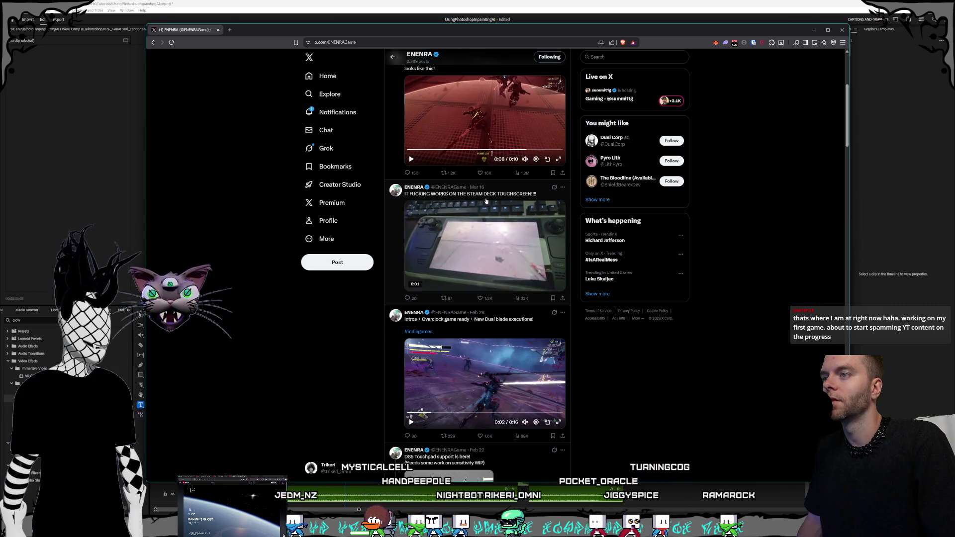
scroll(486, 198, "down", 4)
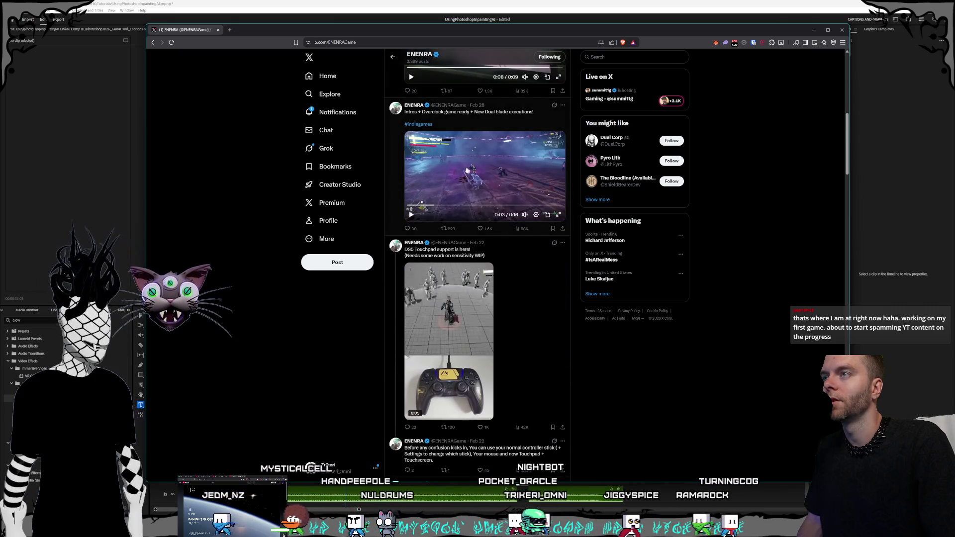
scroll(487, 209, "down", 1)
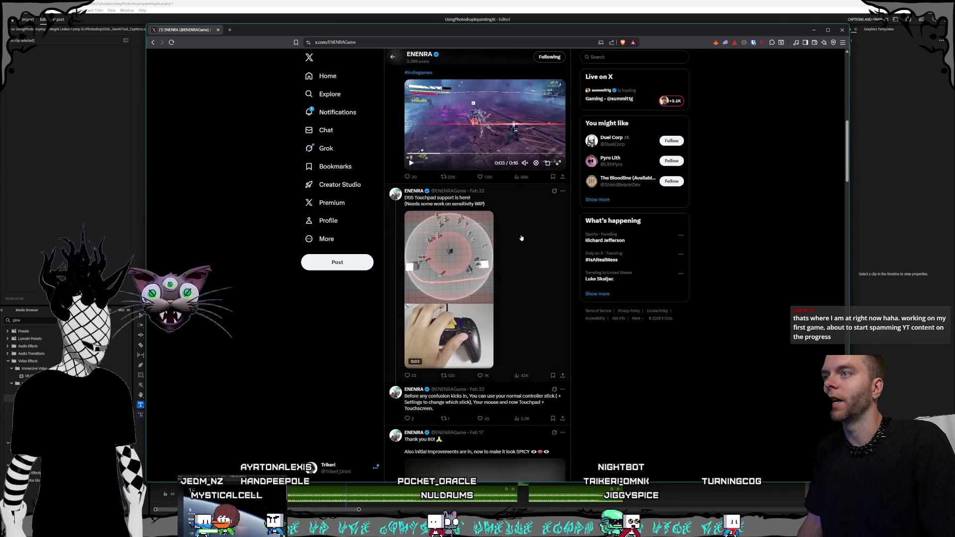
scroll(525, 244, "down", 2)
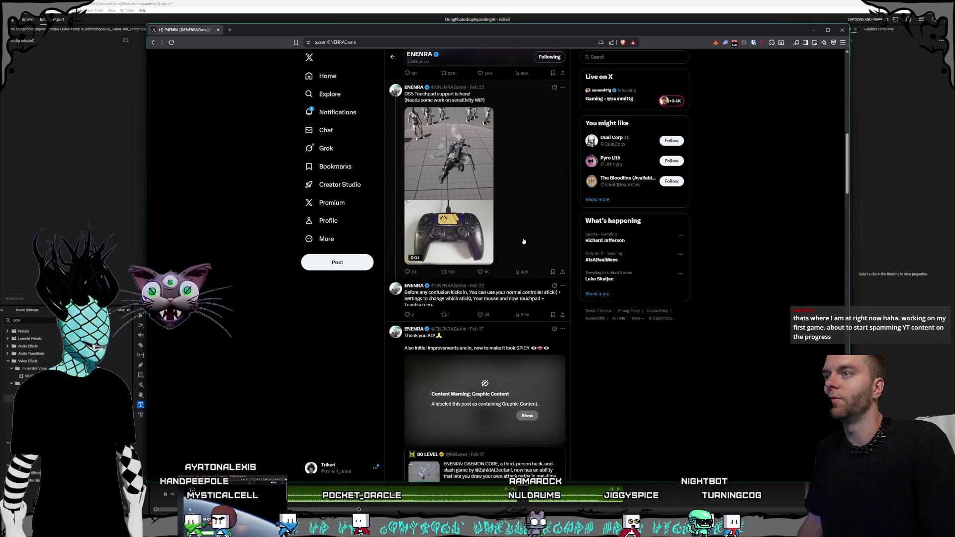
scroll(498, 219, "down", 2)
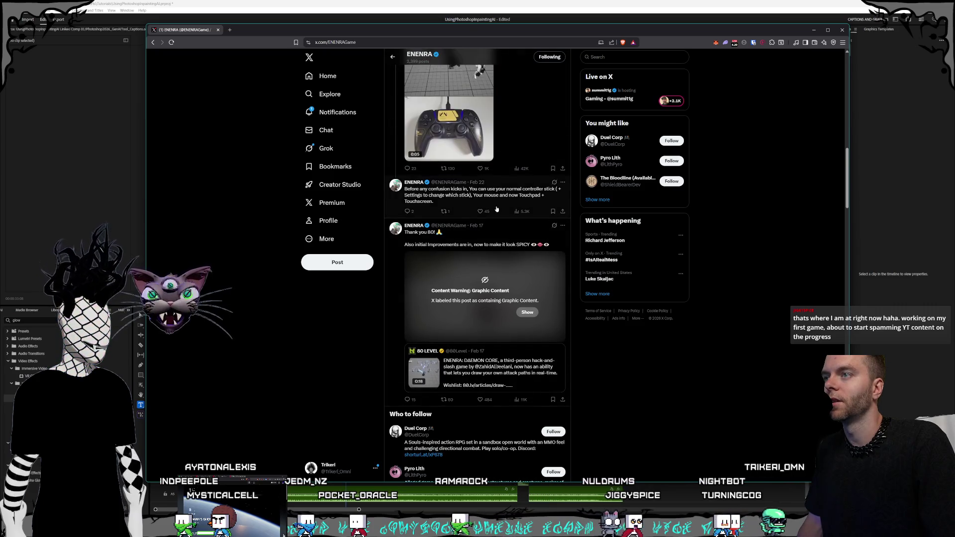
scroll(494, 210, "down", 2)
scroll(495, 211, "down", 3)
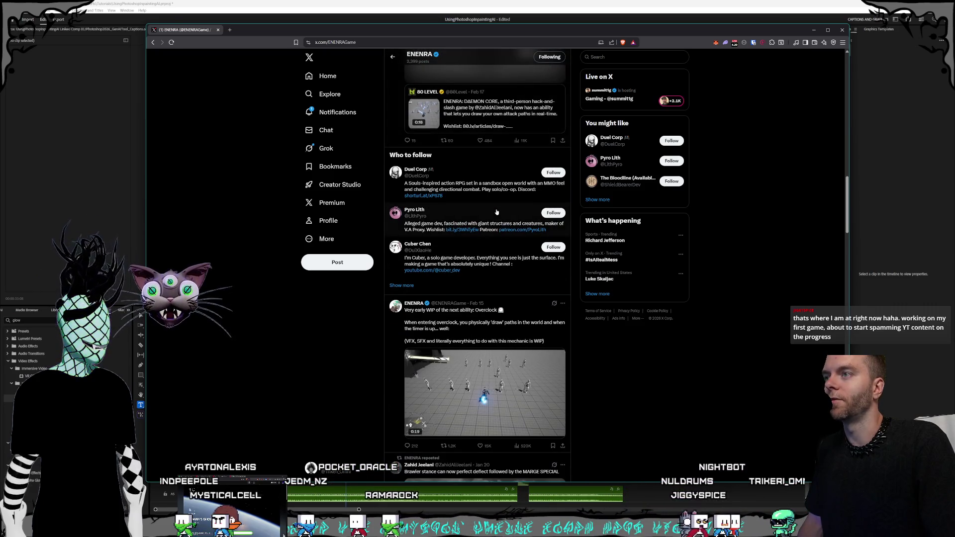
scroll(496, 212, "down", 3)
scroll(496, 212, "down", 7)
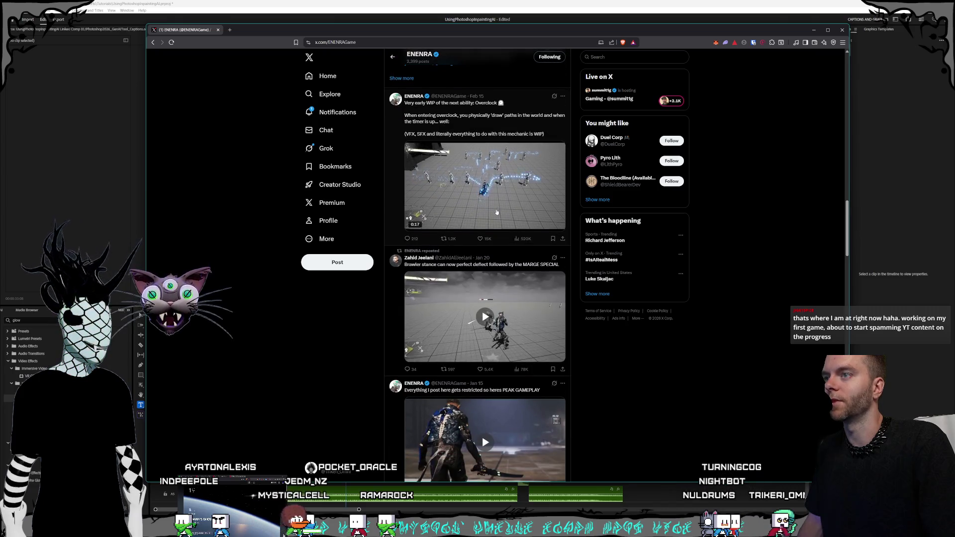
scroll(496, 213, "down", 9)
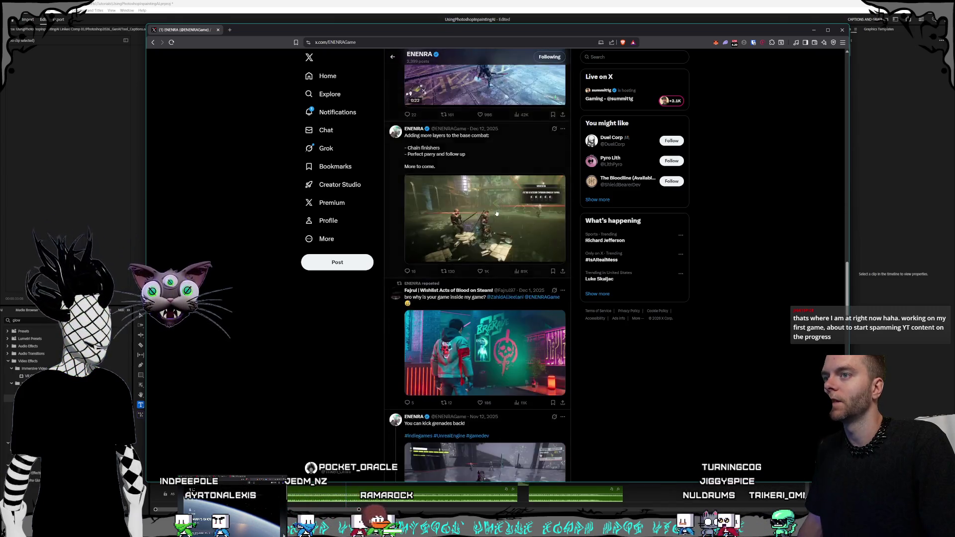
scroll(509, 288, "down", 8)
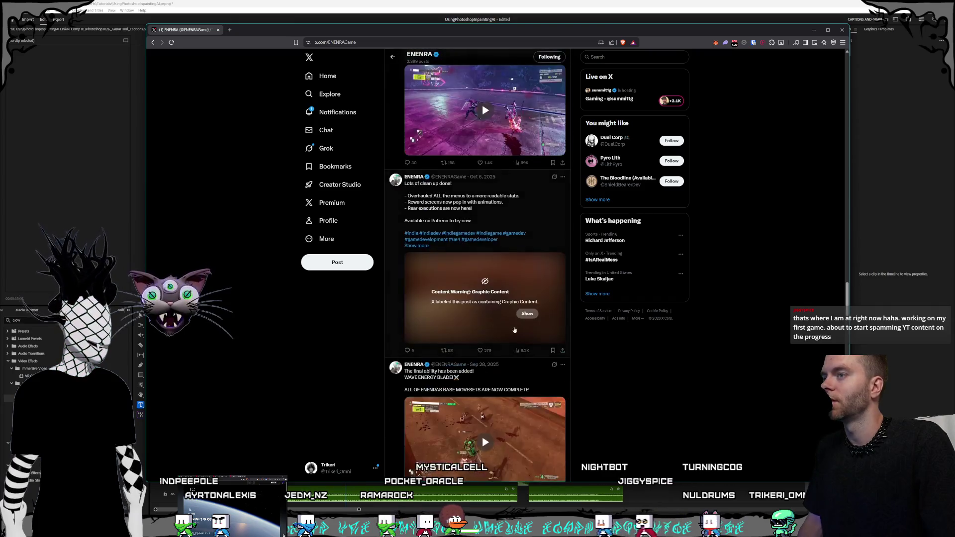
scroll(502, 348, "up", 14)
scroll(501, 378, "up", 15)
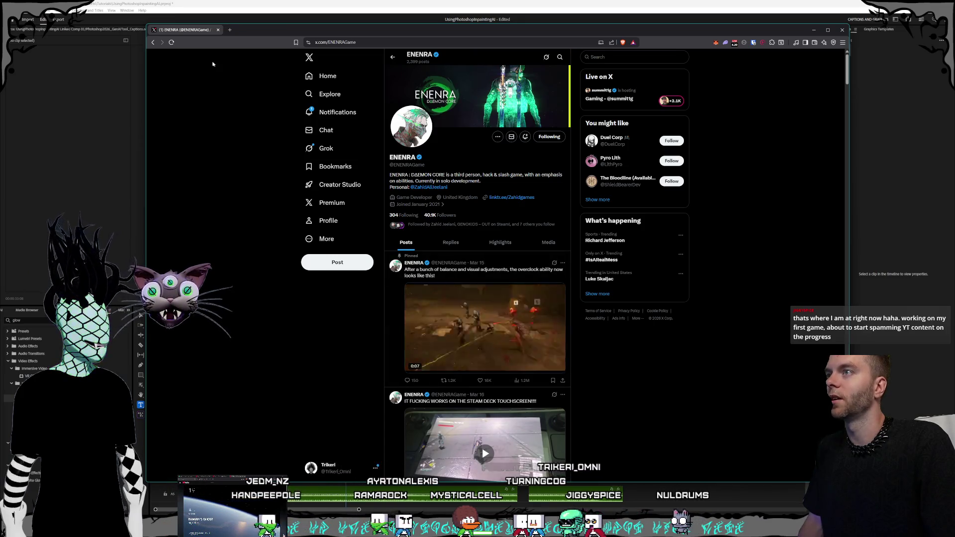
Step: Close the X window, leave the Kling AI browser, and select all 21 After Effects layers
left_click(219, 30)
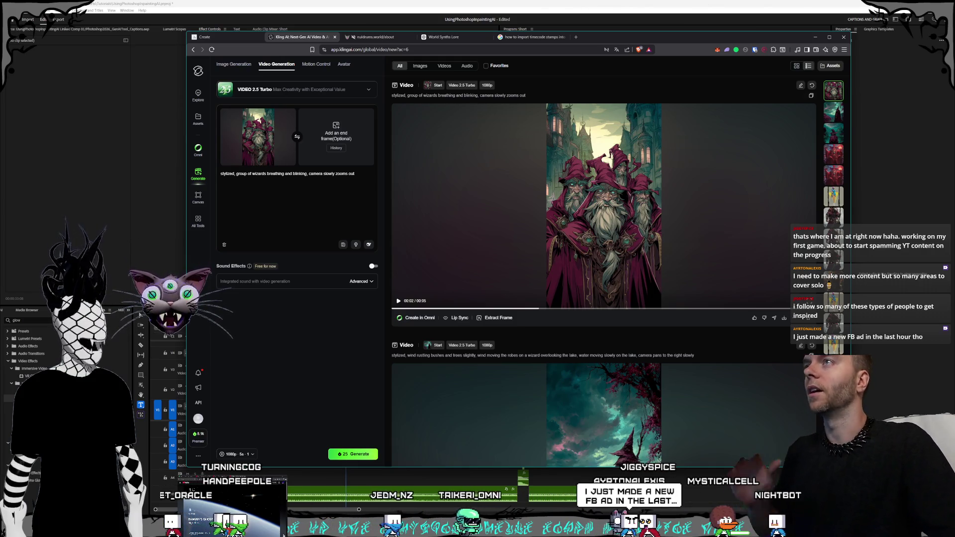
key("alt+Tab")
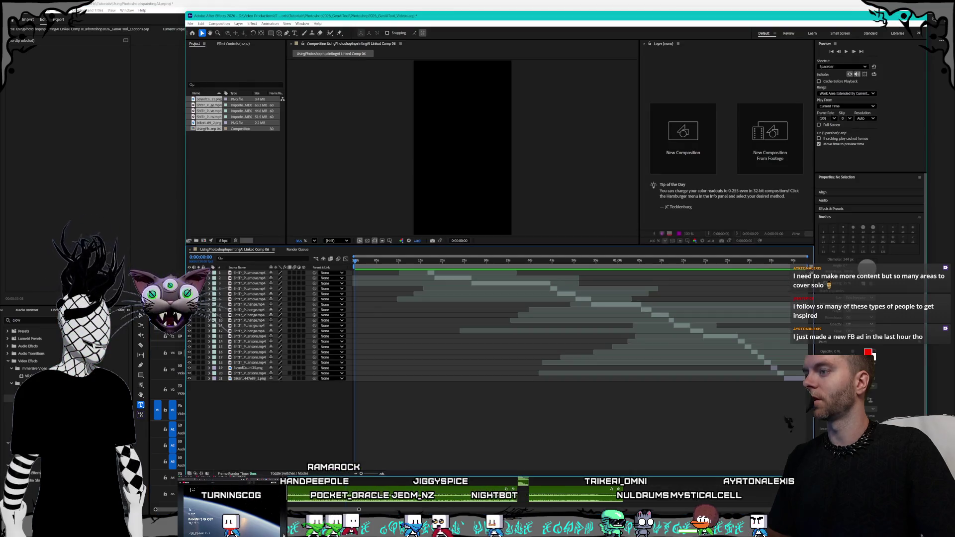
key("ctrl+a")
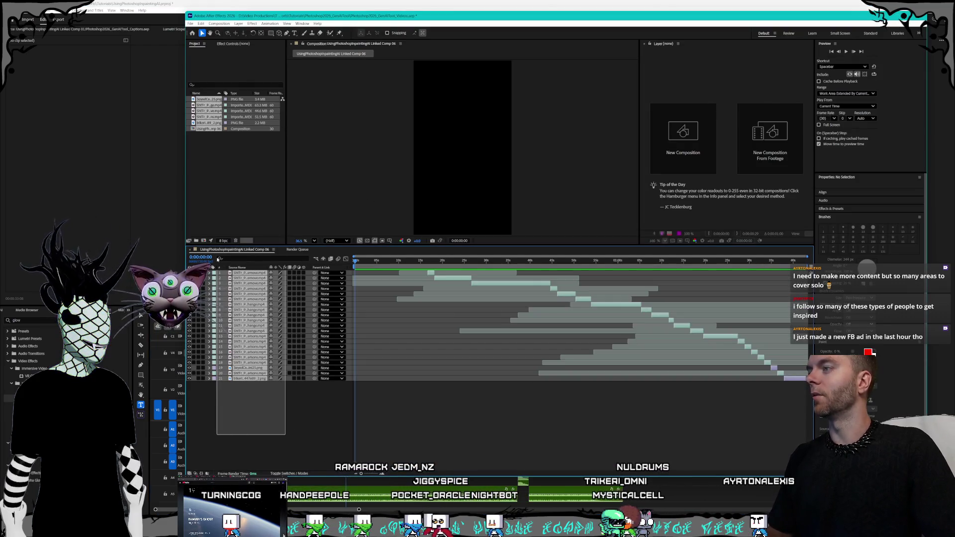
Step: Create a new After Effects project without saving changes to Photoshop2026_GenAITool_Videos
left_click(189, 24)
mouse_move(199, 34)
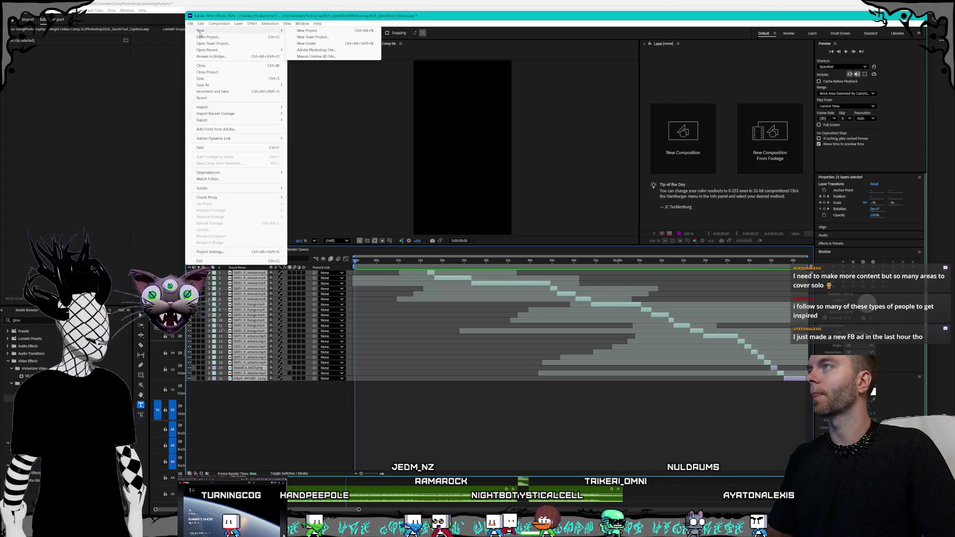
left_click(344, 32)
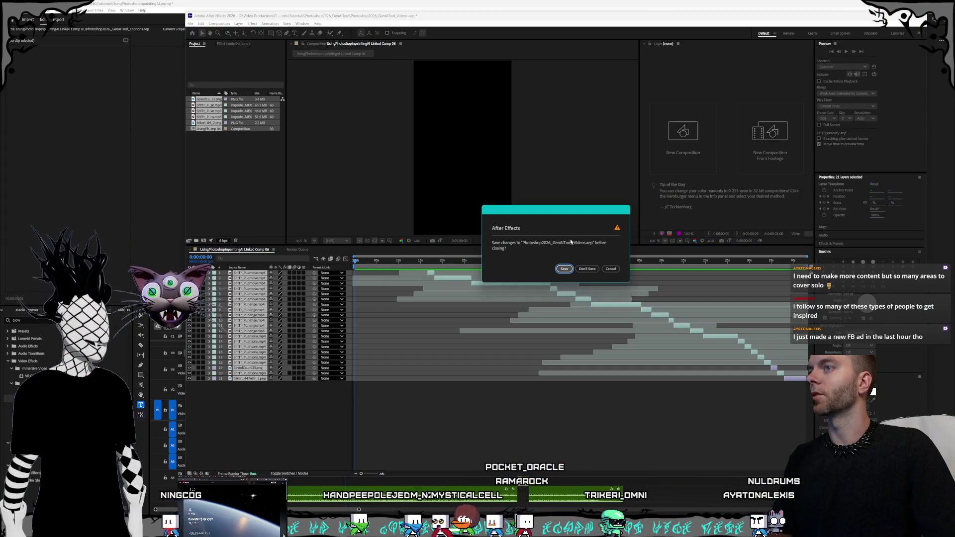
left_click(591, 270)
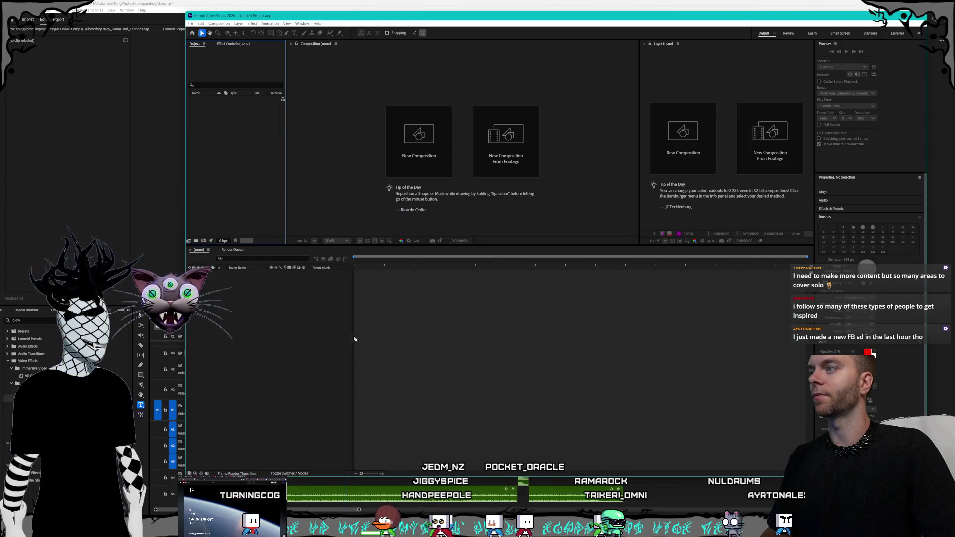
Step: Show the desktop and move the Programs folder window toward the centre
left_click(317, 342)
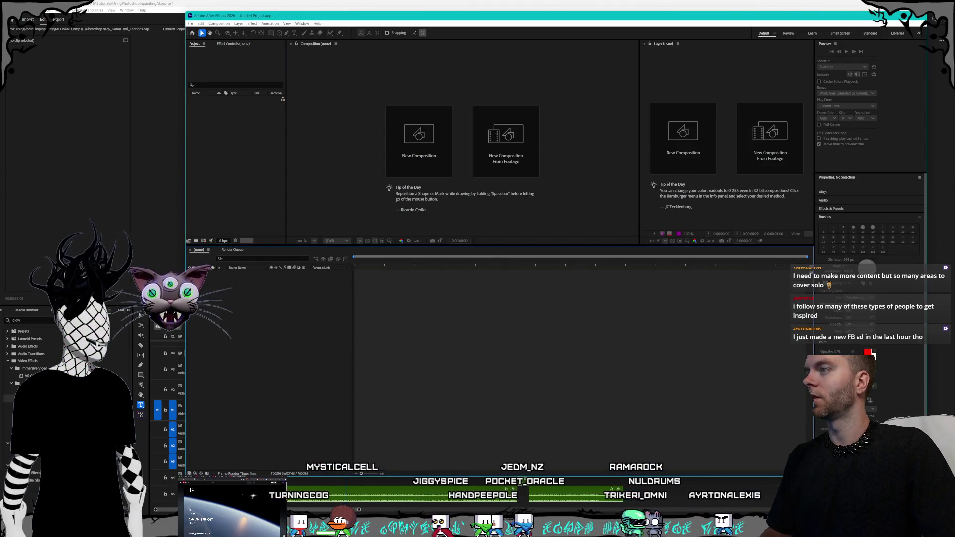
key("super+d")
key("super+d")
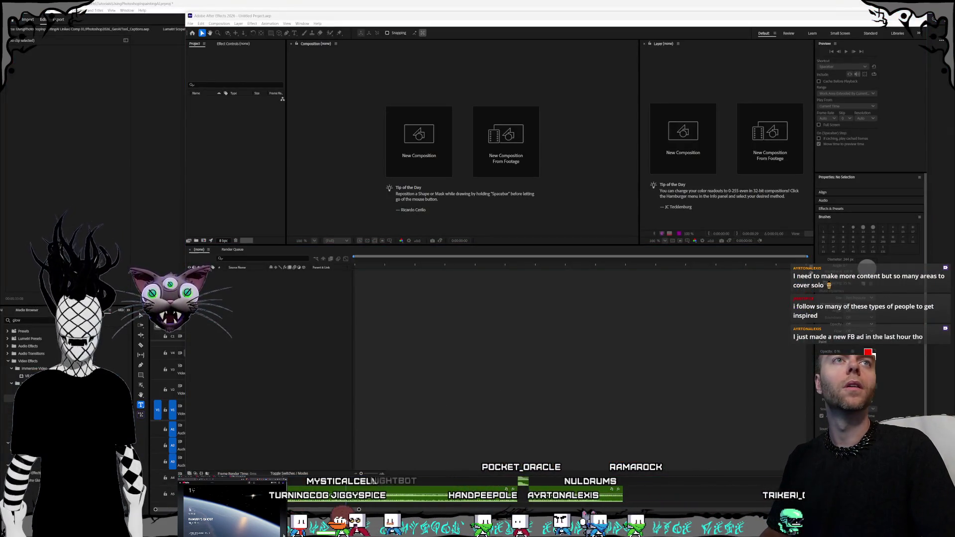
mouse_move(238, 162)
left_mouse_down()
mouse_move(537, 141)
mouse_move(557, 122)
mouse_move(536, 123)
left_mouse_up()
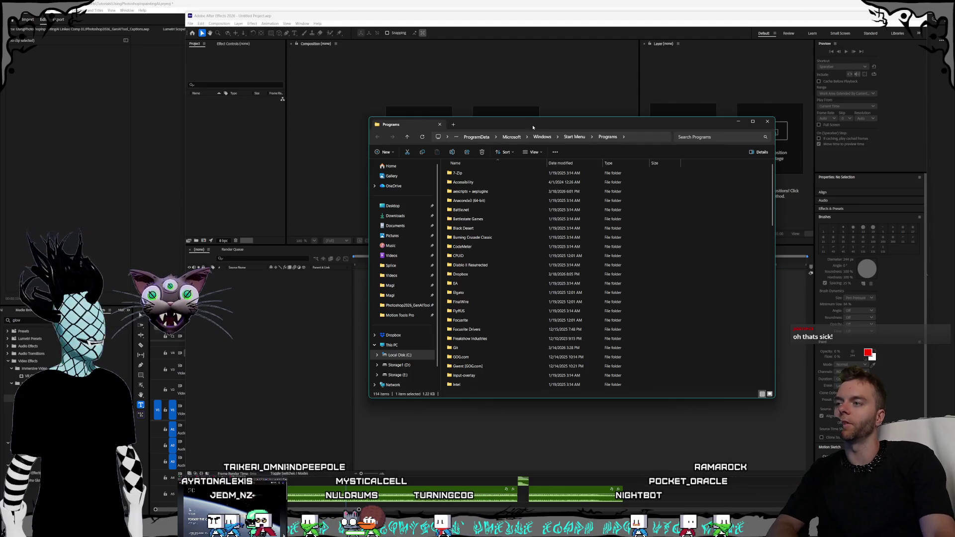
Step: Nudge the Programs window left, narrow it, and select the Black Desert and Battlestate Games folders
left_click_drag(528, 122, 512, 135)
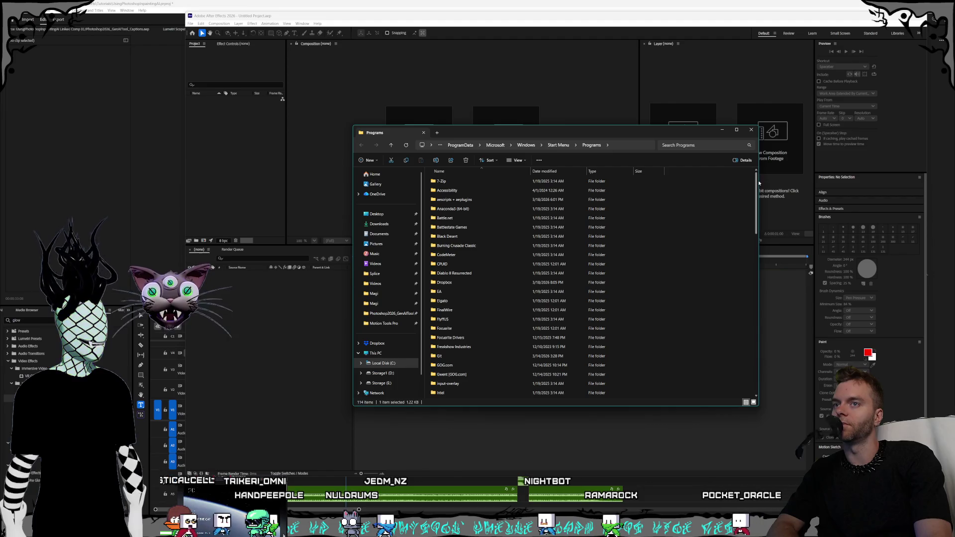
mouse_move(759, 180)
left_mouse_down()
mouse_move(730, 180)
mouse_move(779, 180)
mouse_move(729, 181)
mouse_move(727, 189)
left_mouse_up()
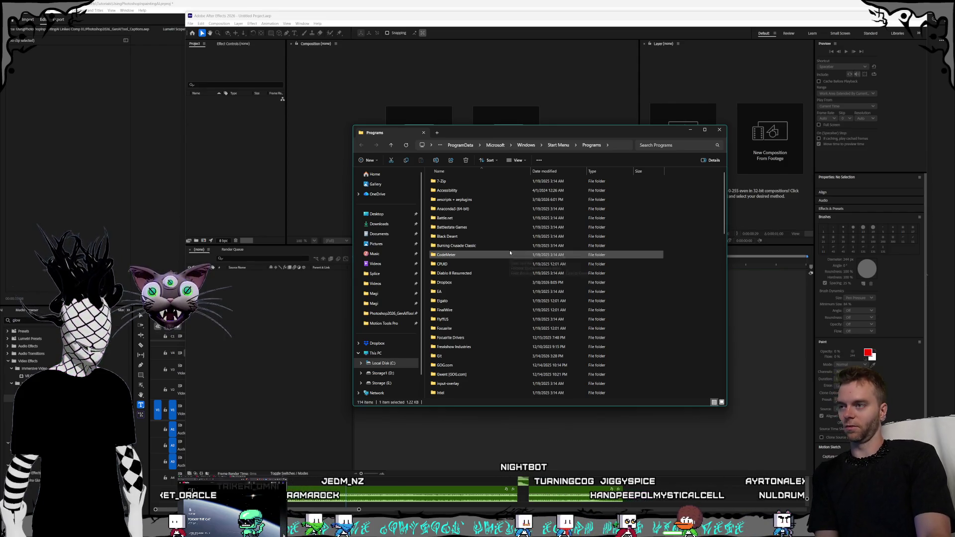
left_click(487, 264, "ctrl")
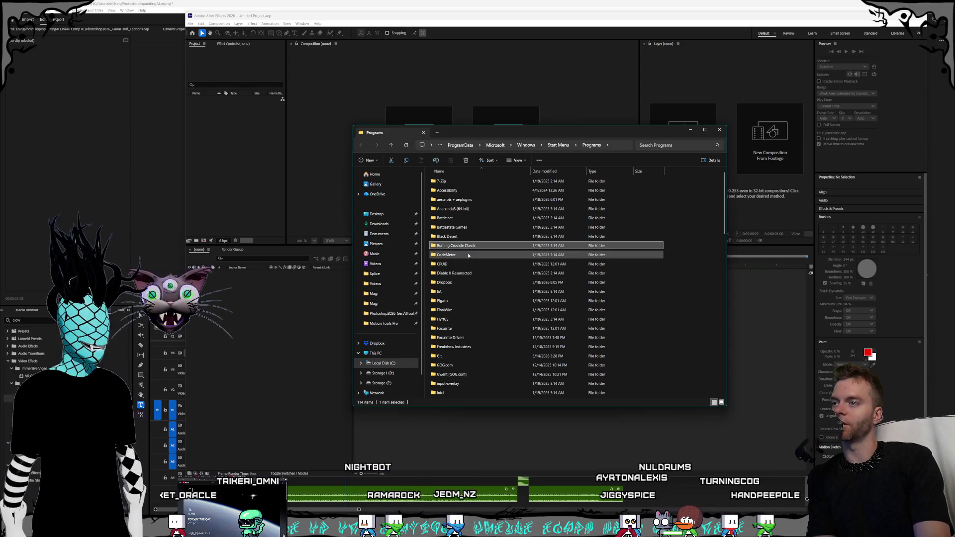
left_click(471, 236)
left_click(474, 228)
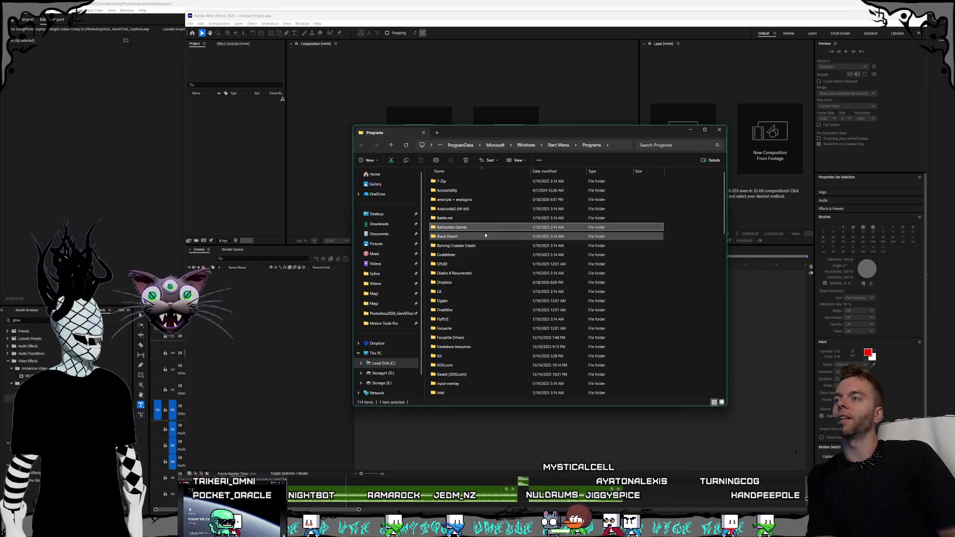